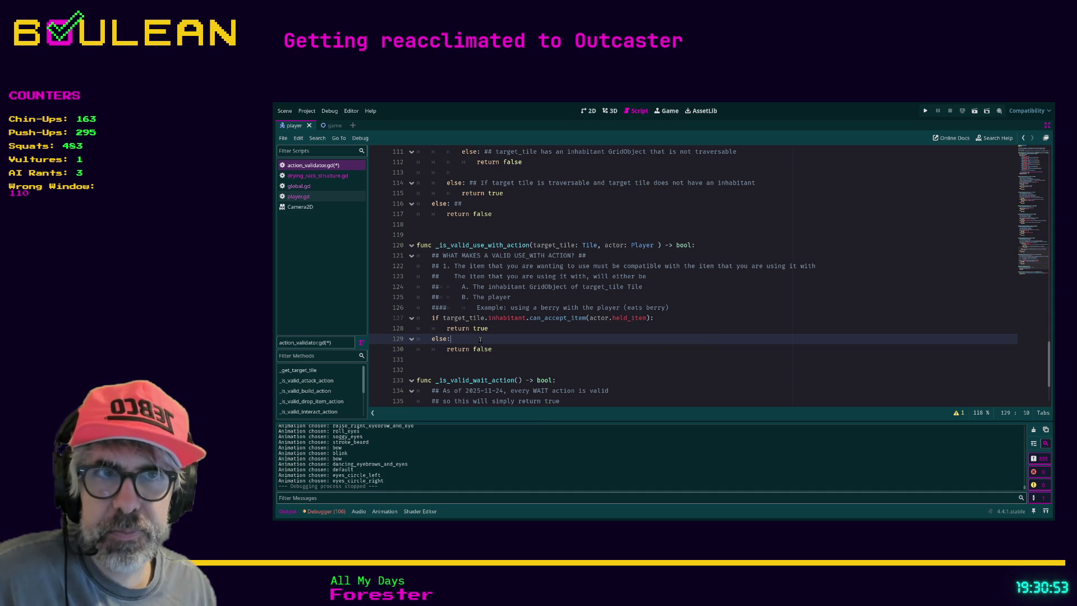
Step: Step through the can_accept_item condition in action_validator.gd, then switch to player.gd
key(Down)
key(Up)
key(Up)
key(Down)
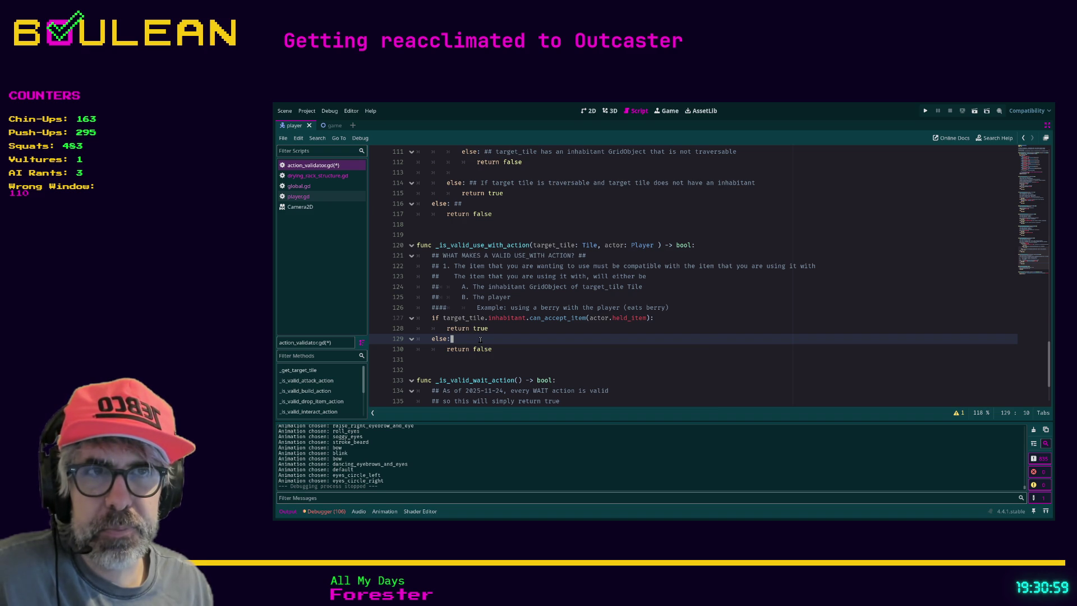
key(Down)
key(Up)
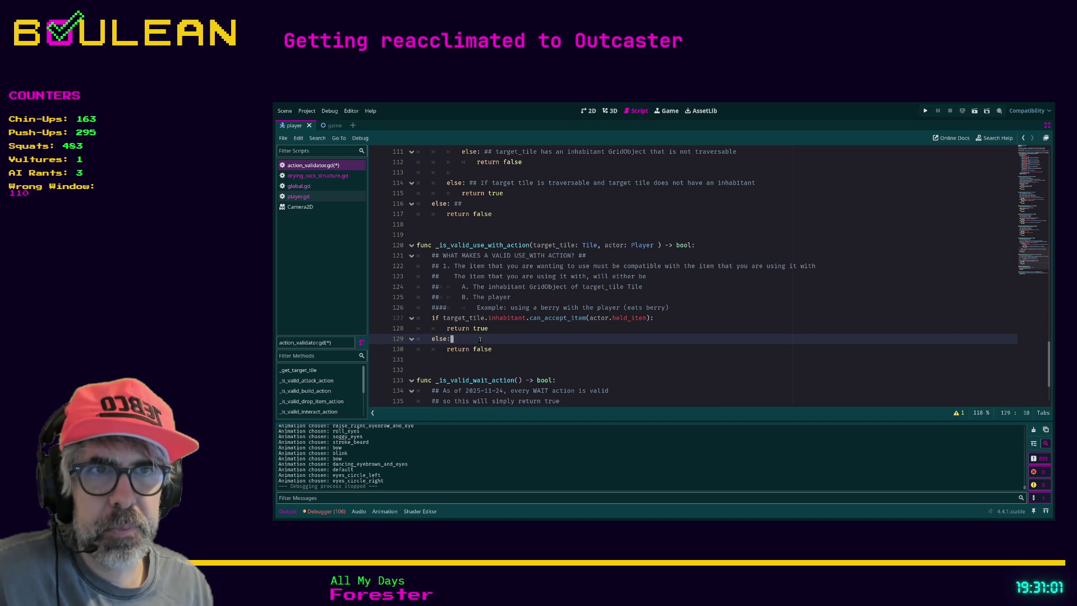
key(Up)
key(Up)
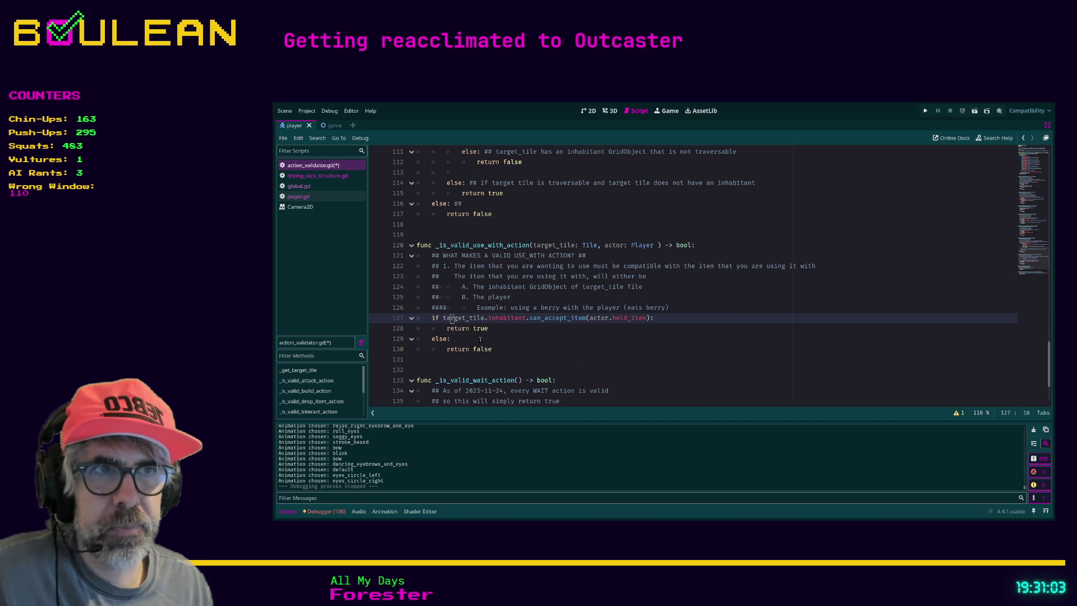
click(298, 197)
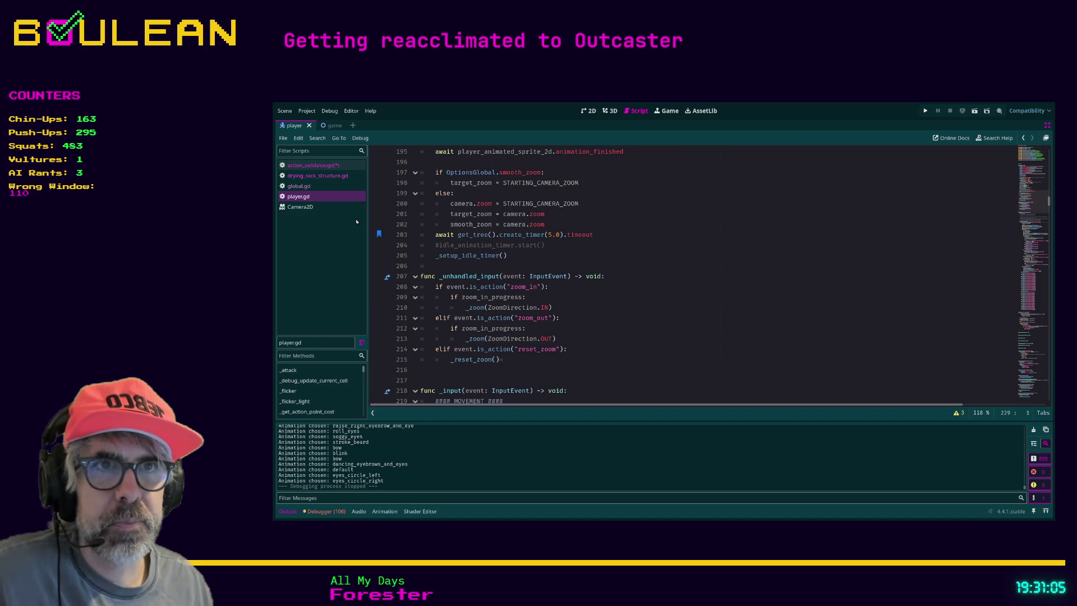
Step: Search player.gd from line 206 for 'held', trying 'g' and 'he' as well
click(463, 265)
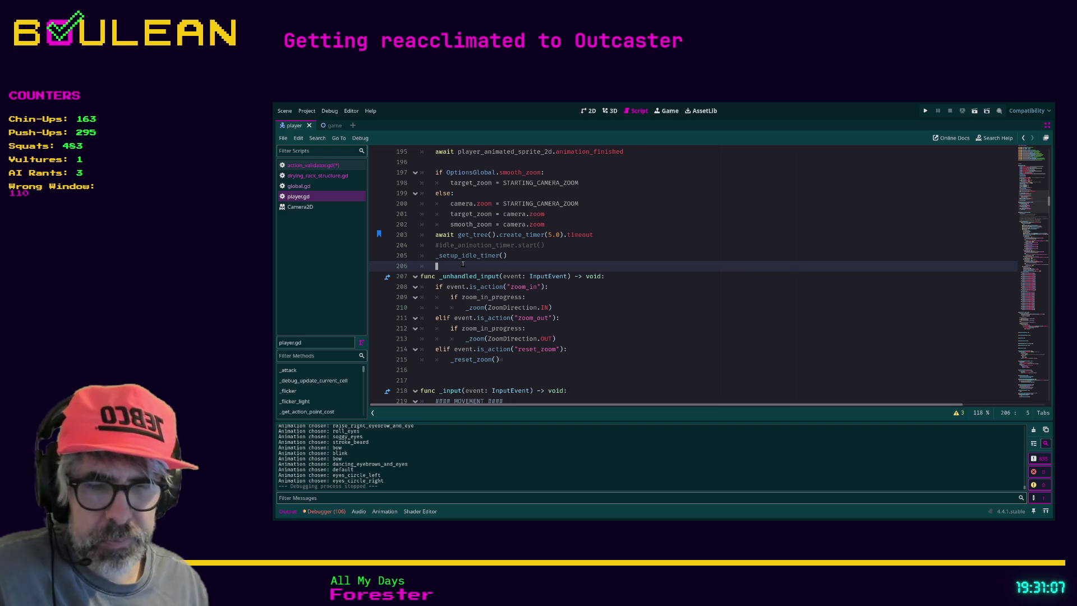
key(ctrl+f)
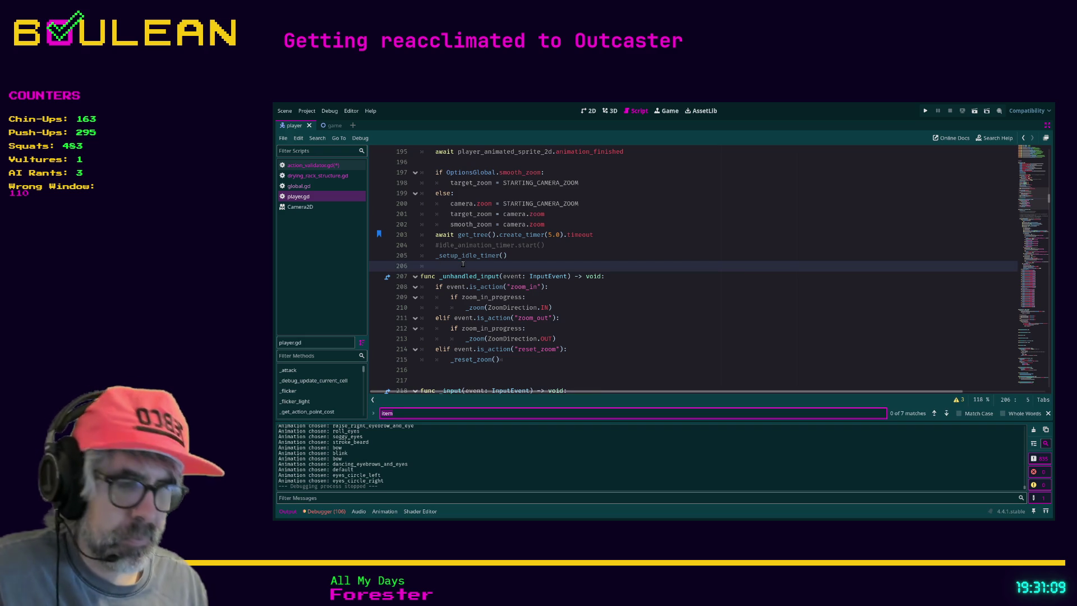
text(held)
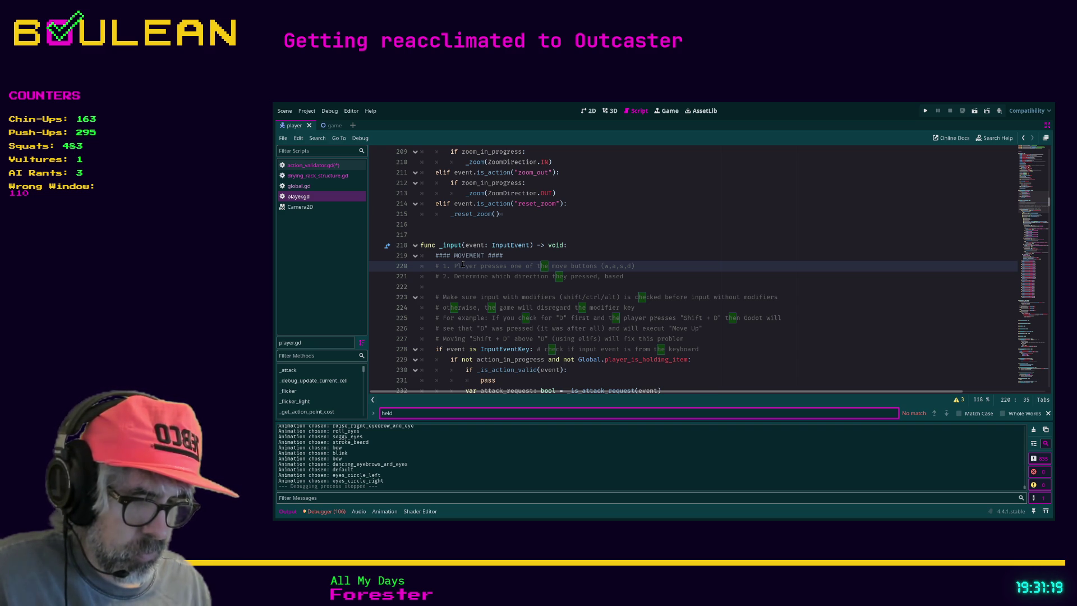
key(BackSpace)
key(BackSpace)
key(BackSpace)
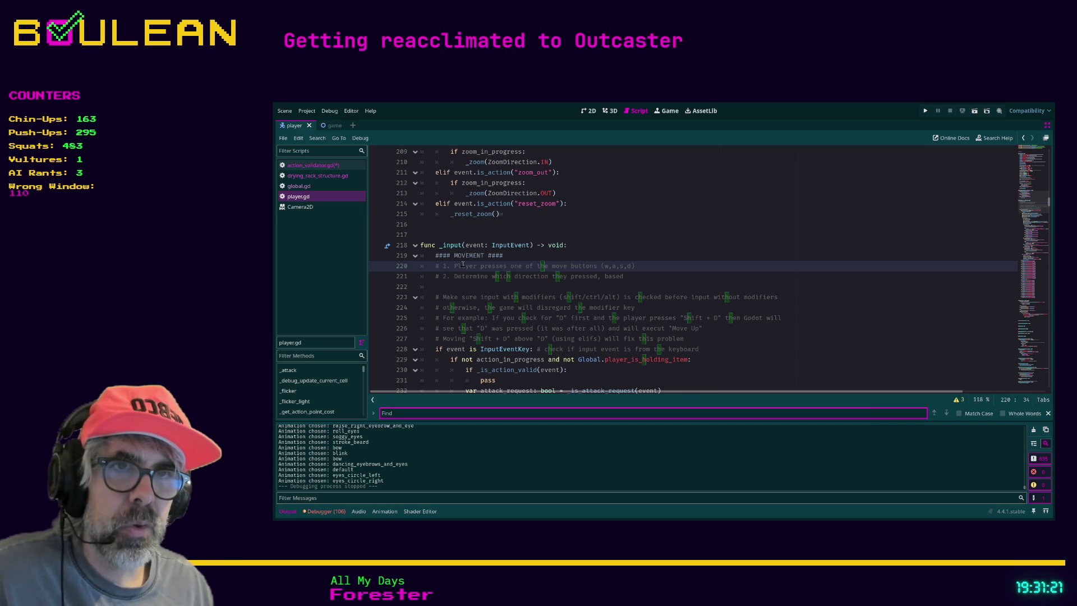
scroll(559, 241, up, 15)
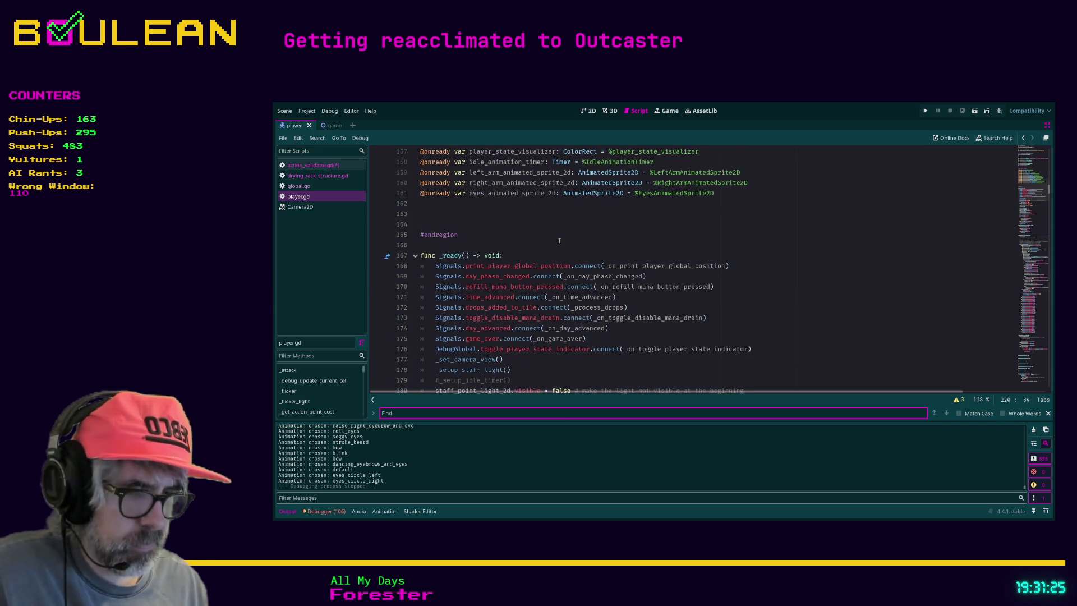
text(g)
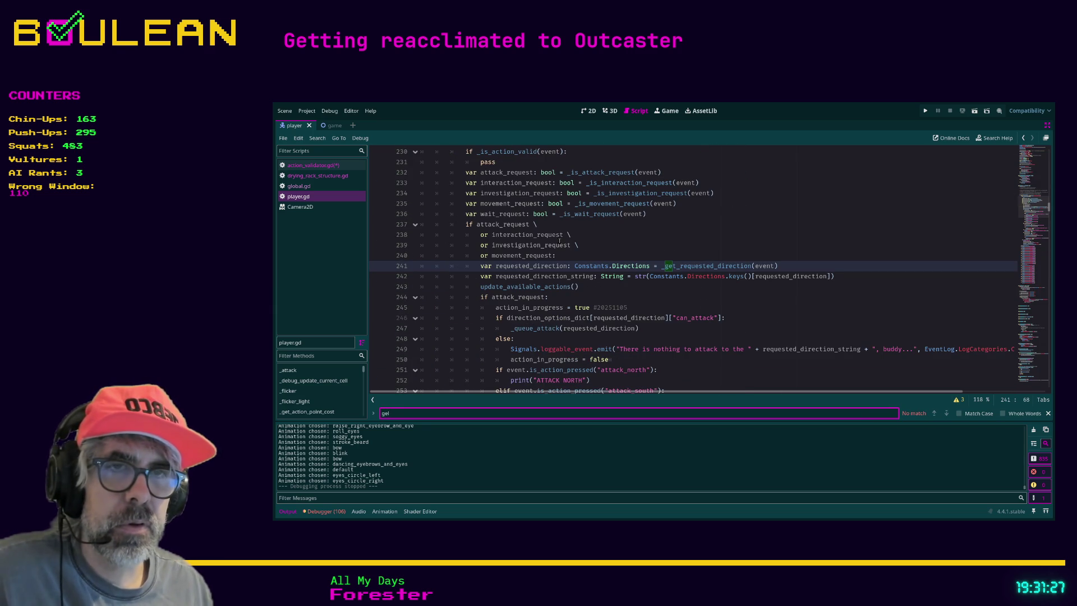
key(BackSpace)
text(held)
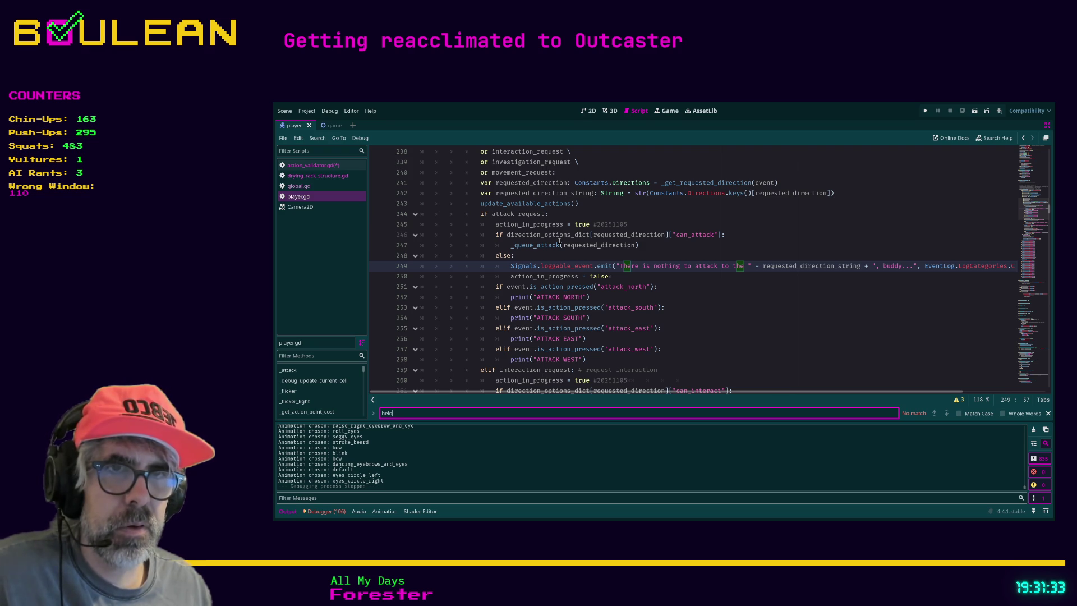
scroll(561, 239, up, 10)
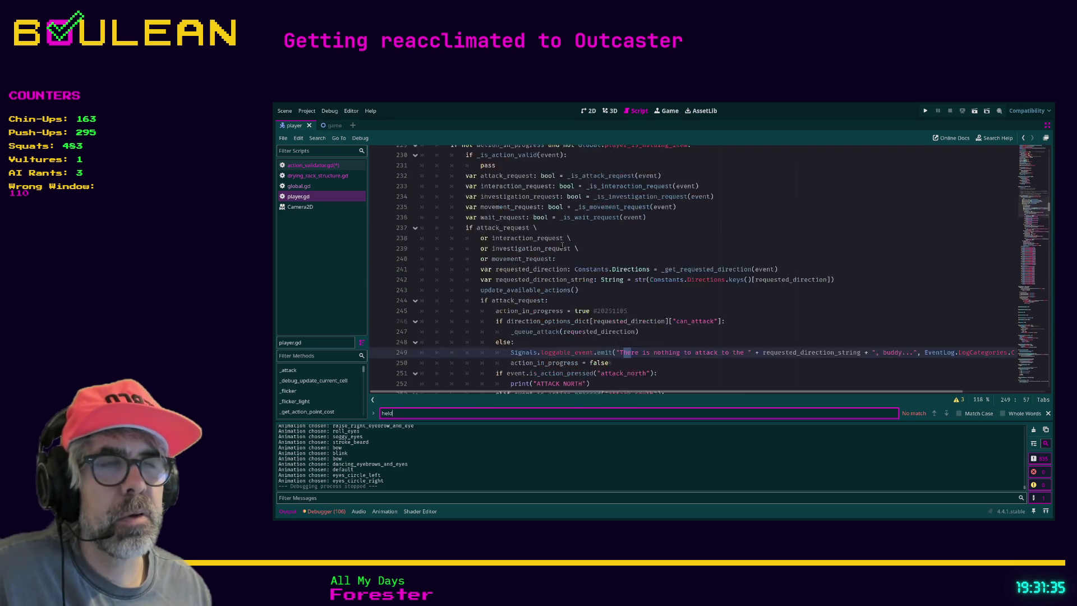
Step: Scroll player.gd from the top down to the animation variables and place the caret on line 143
drag(1048, 200, 1053, 147)
scroll(685, 224, down, 16)
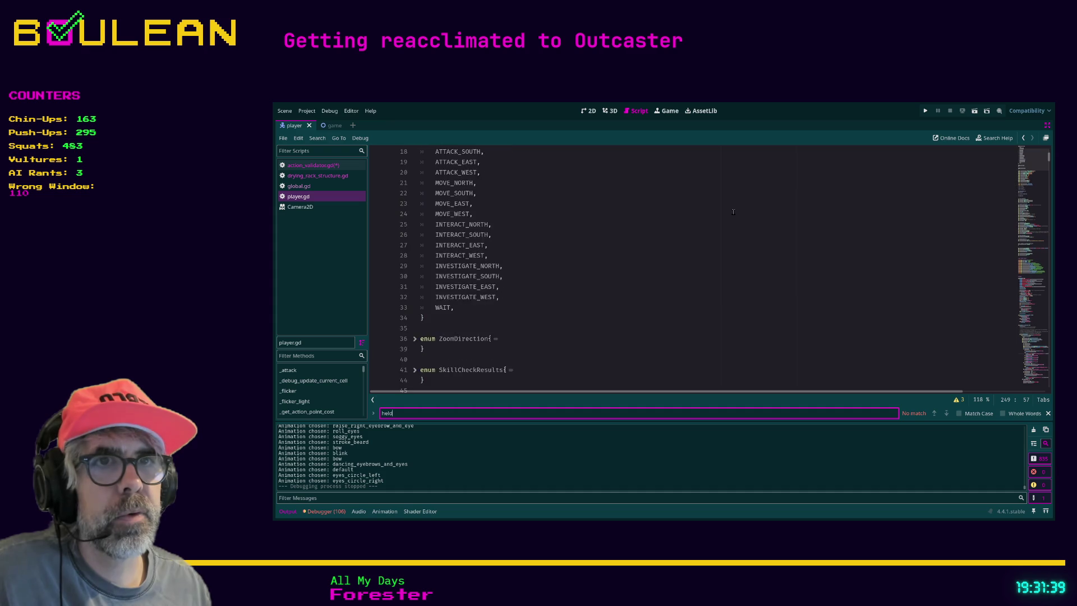
scroll(654, 223, down, 2)
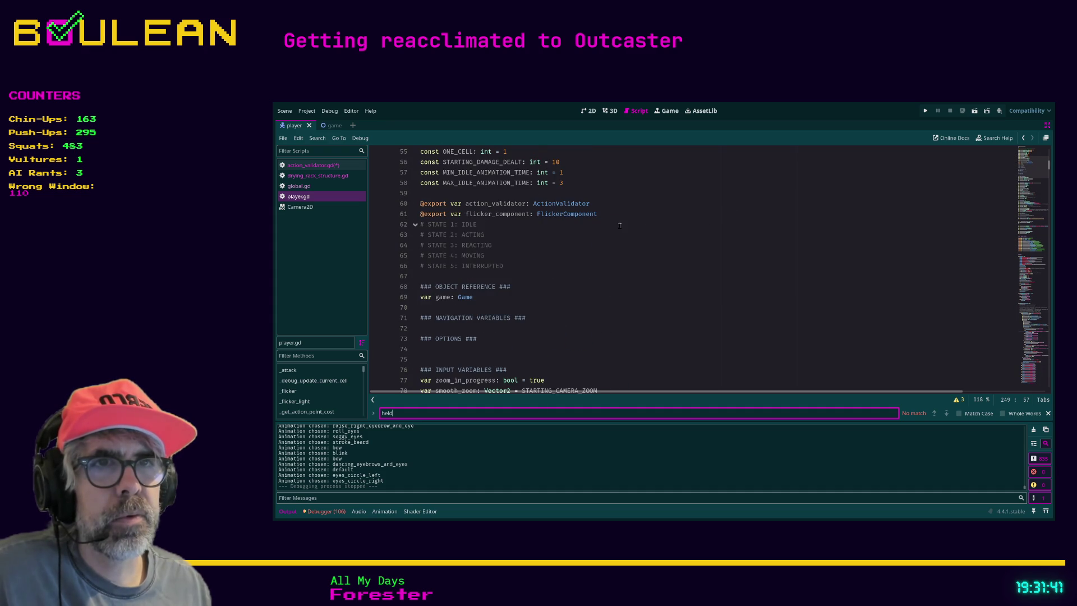
scroll(569, 237, down, 7)
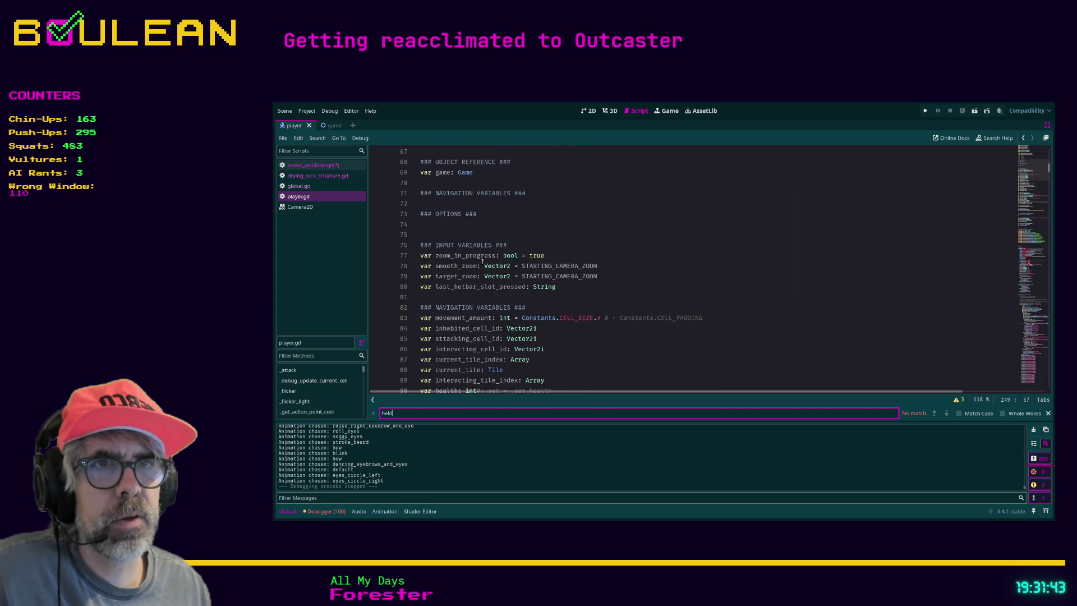
scroll(482, 262, down, 10)
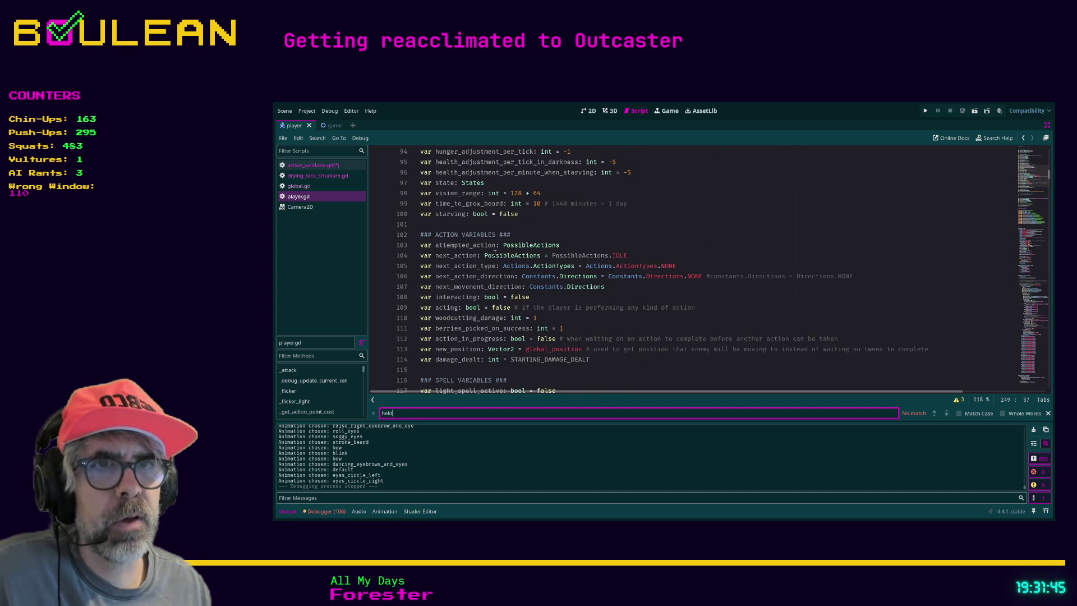
scroll(486, 280, down, 4)
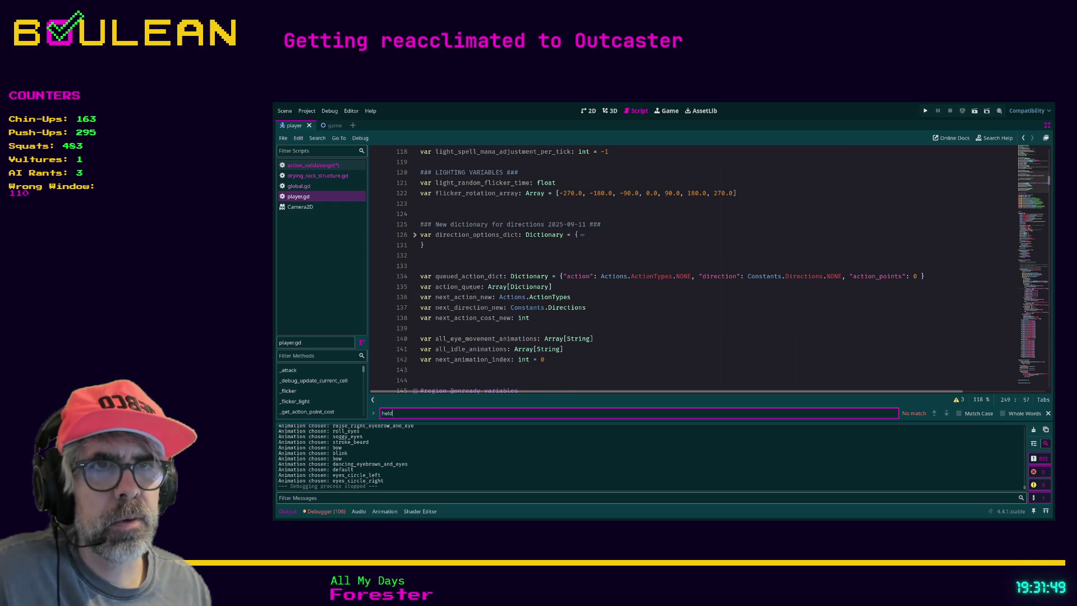
scroll(472, 287, down, 1)
scroll(472, 288, down, 1)
scroll(471, 288, down, 7)
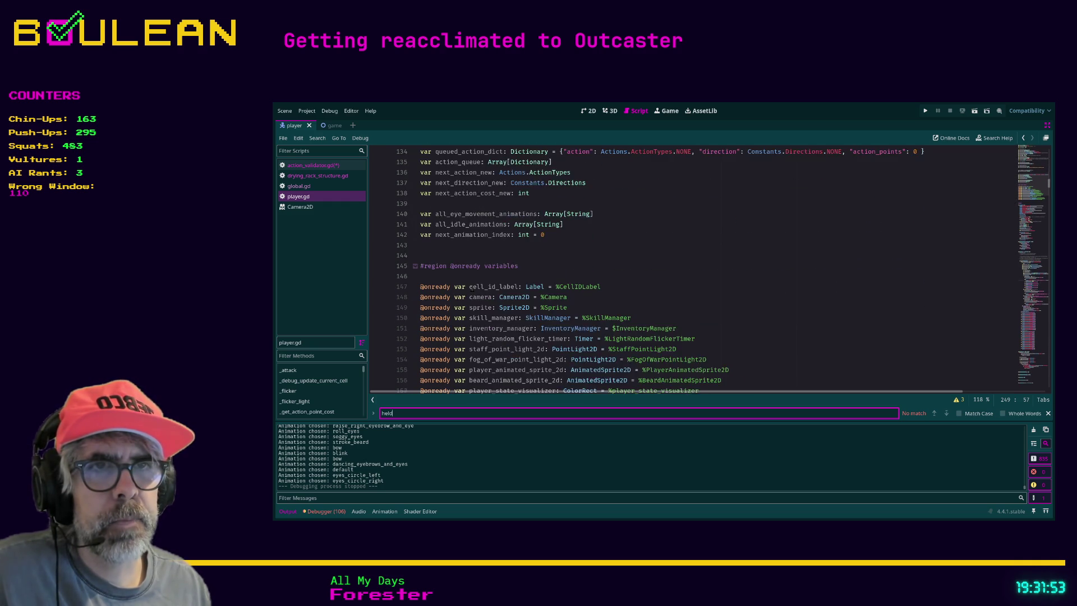
scroll(471, 288, up, 7)
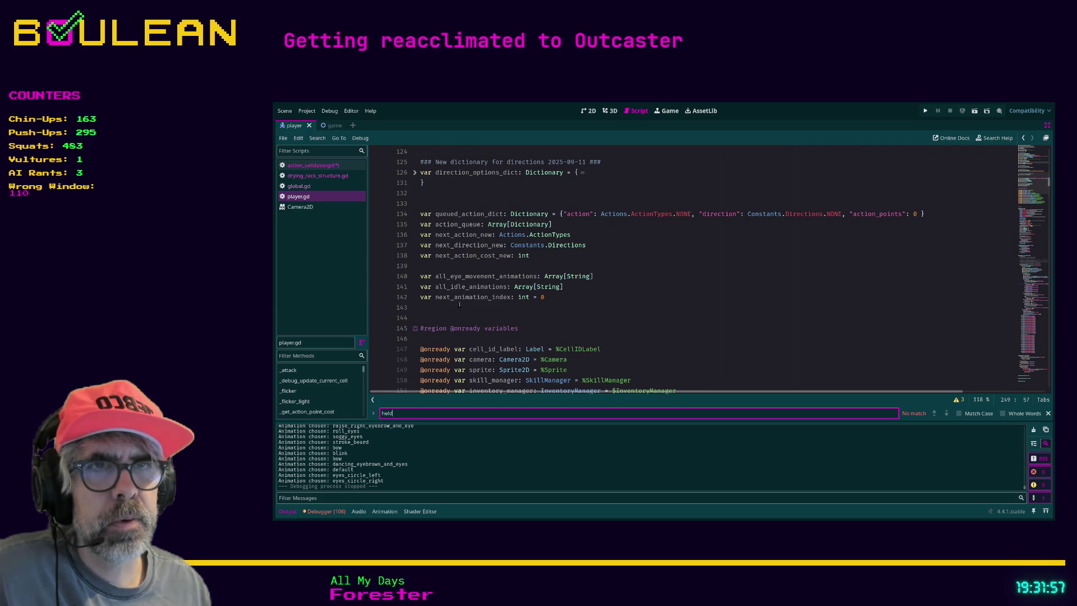
scroll(460, 305, up, 1)
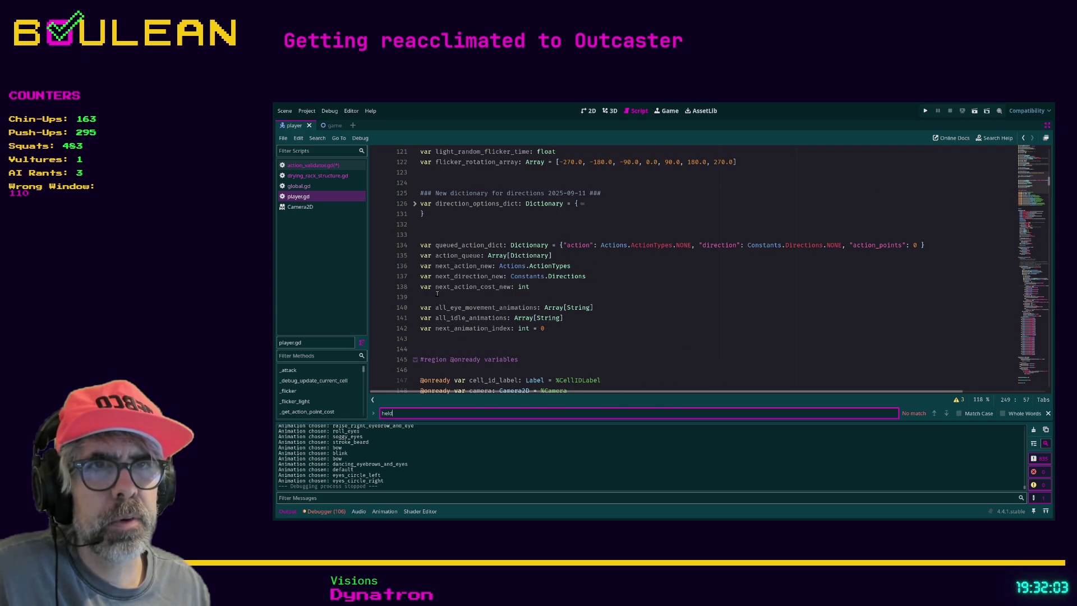
click(435, 337)
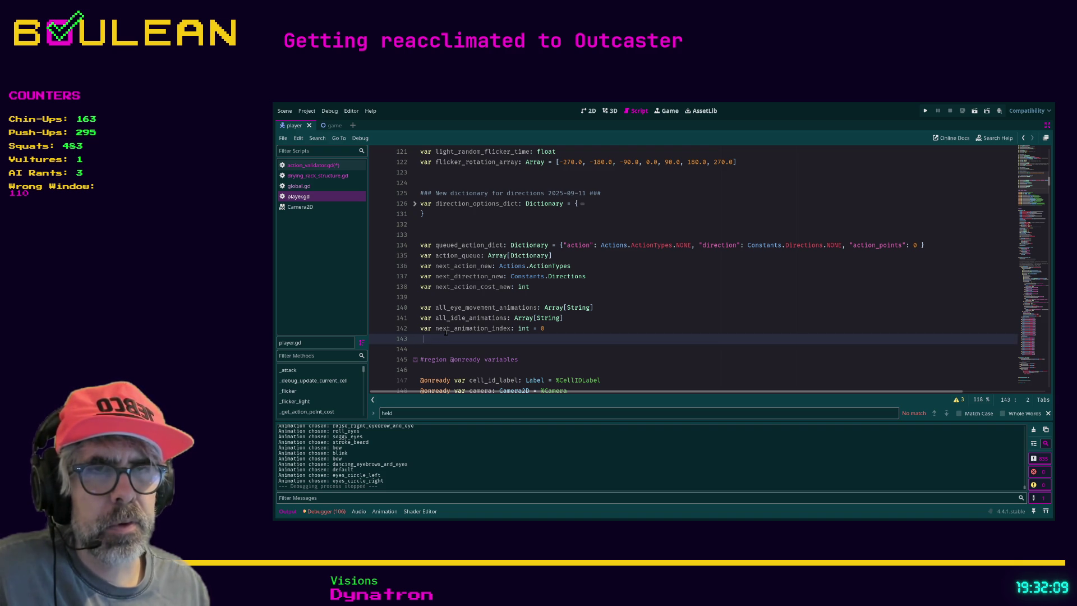
Step: Add a new line 144 declaring var held_item in player.gd
key(Return)
text(b)
key(BackSpace)
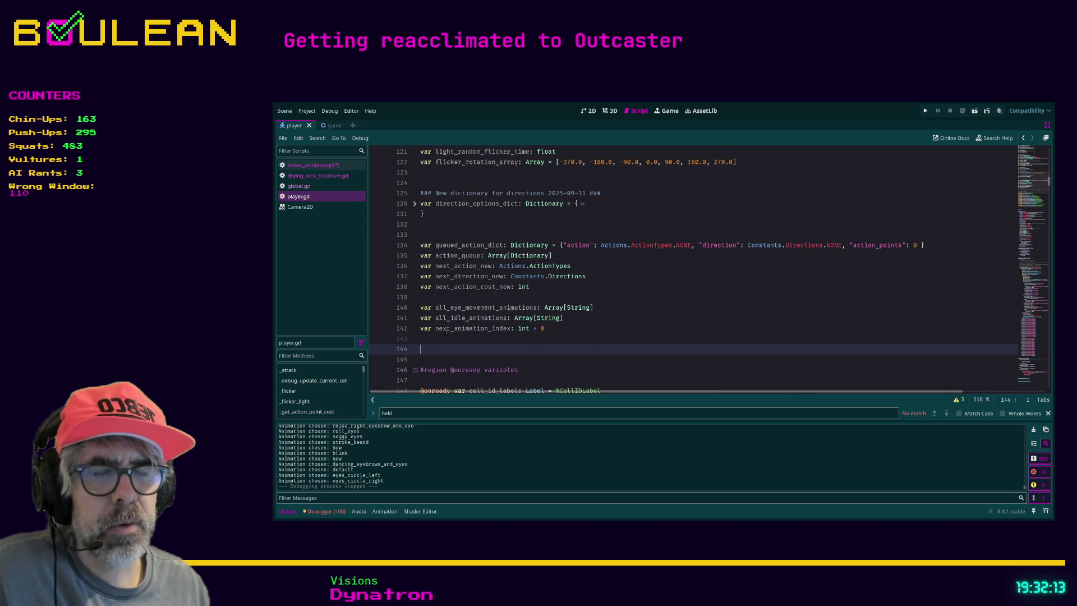
text(b)
key(BackSpace)
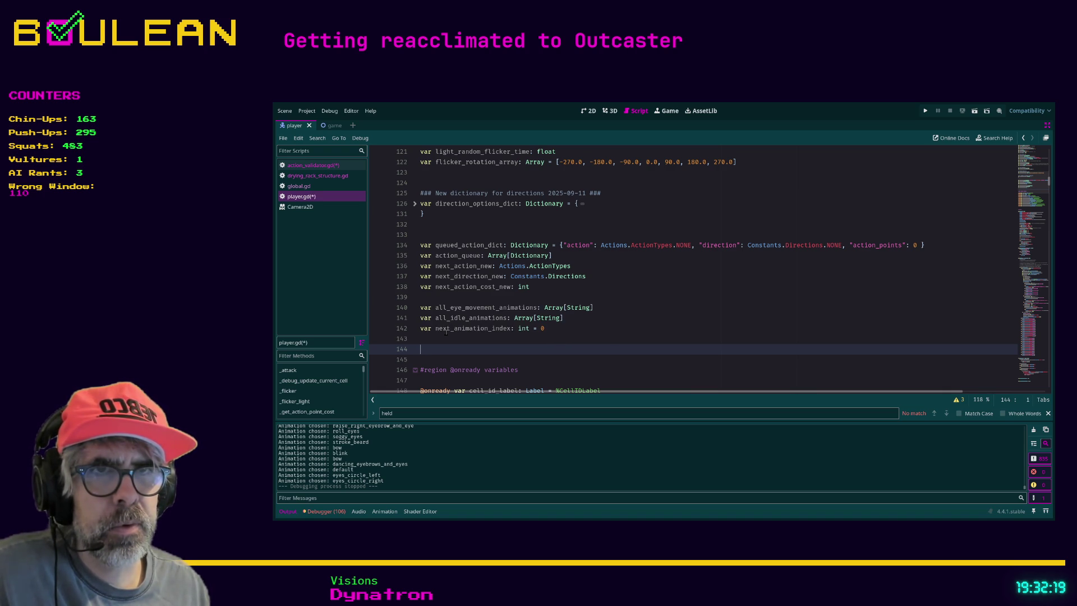
text(var h)
text(eld)
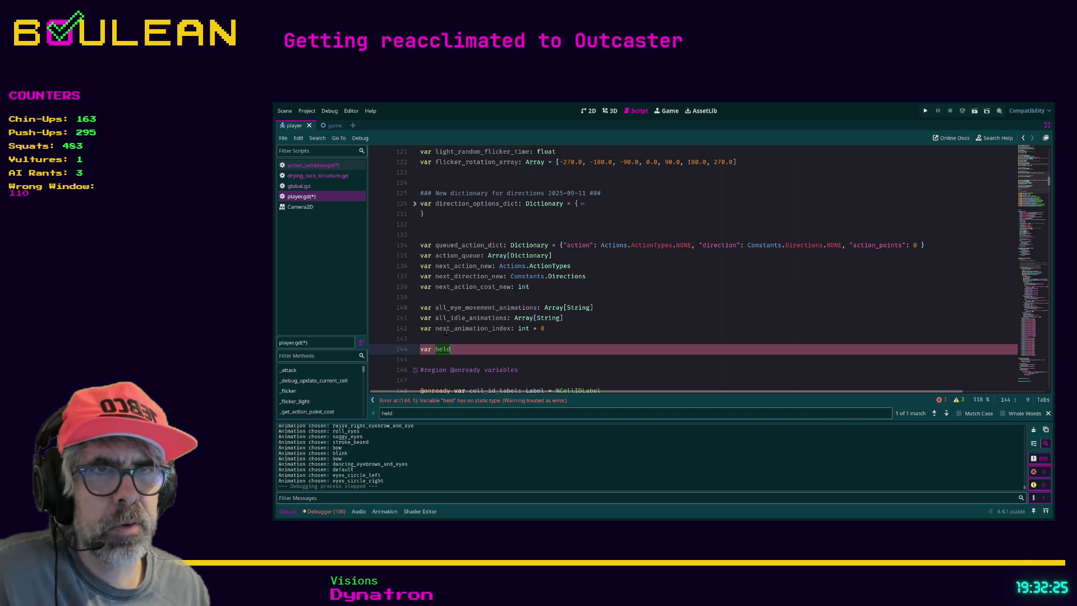
text(_item)
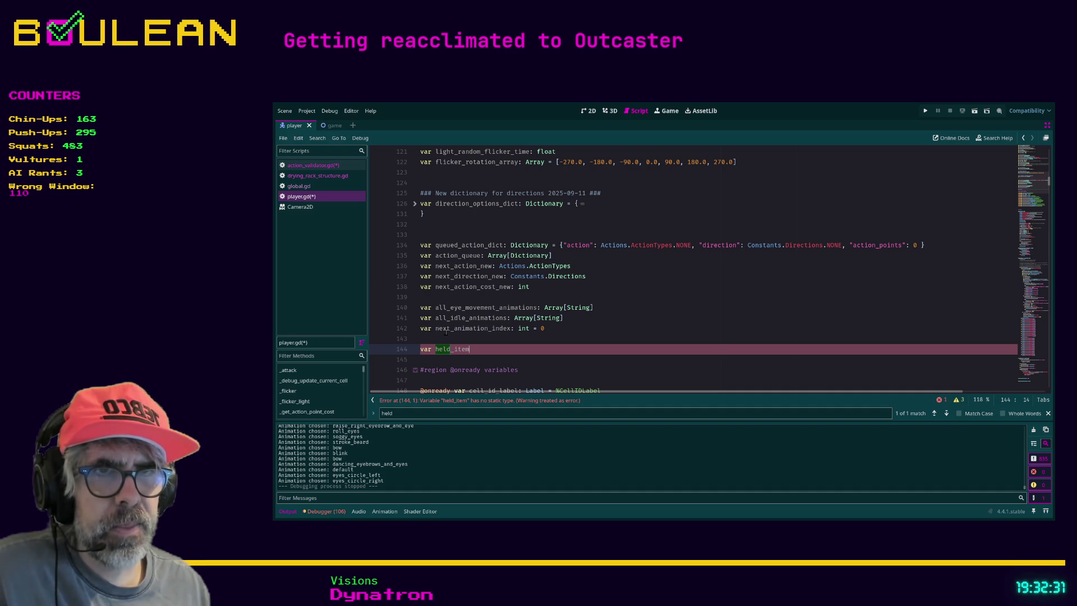
Step: Type held_item as InventoryItem using autocomplete and save the scripts
text(:)
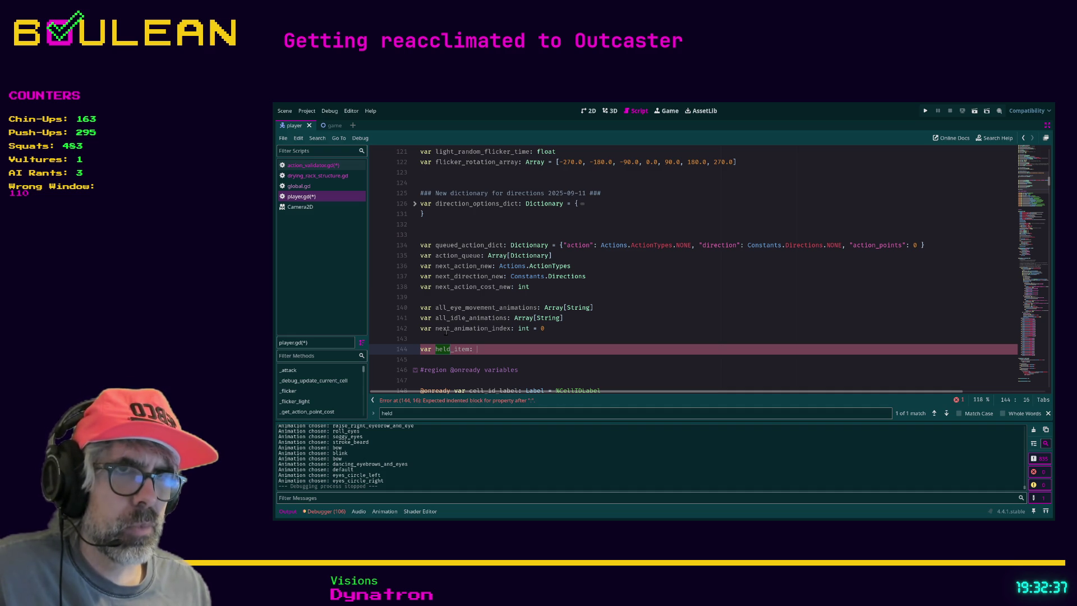
text( Gri)
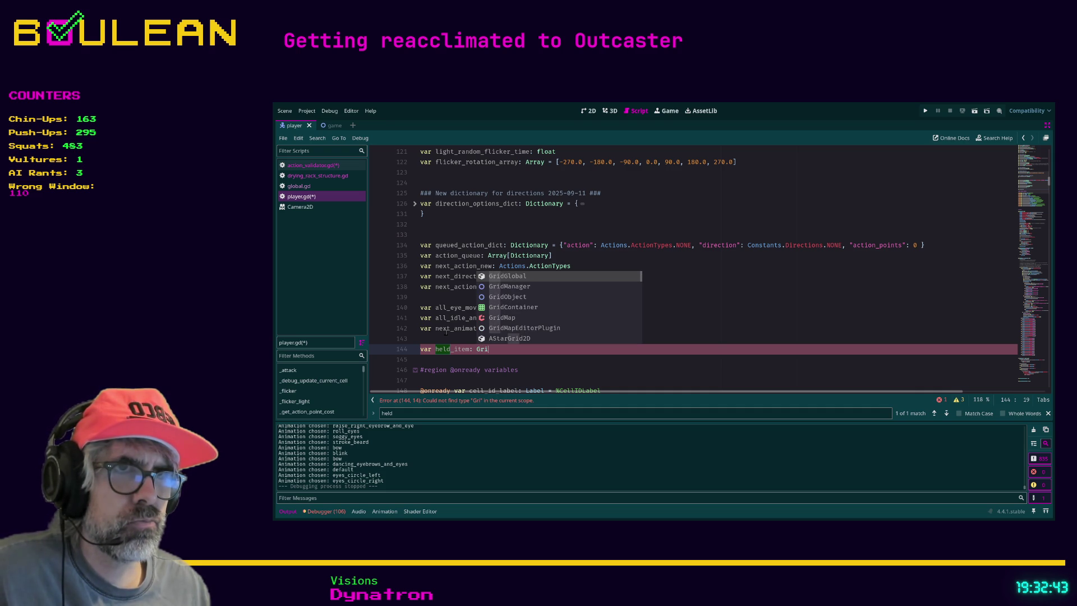
text(d)
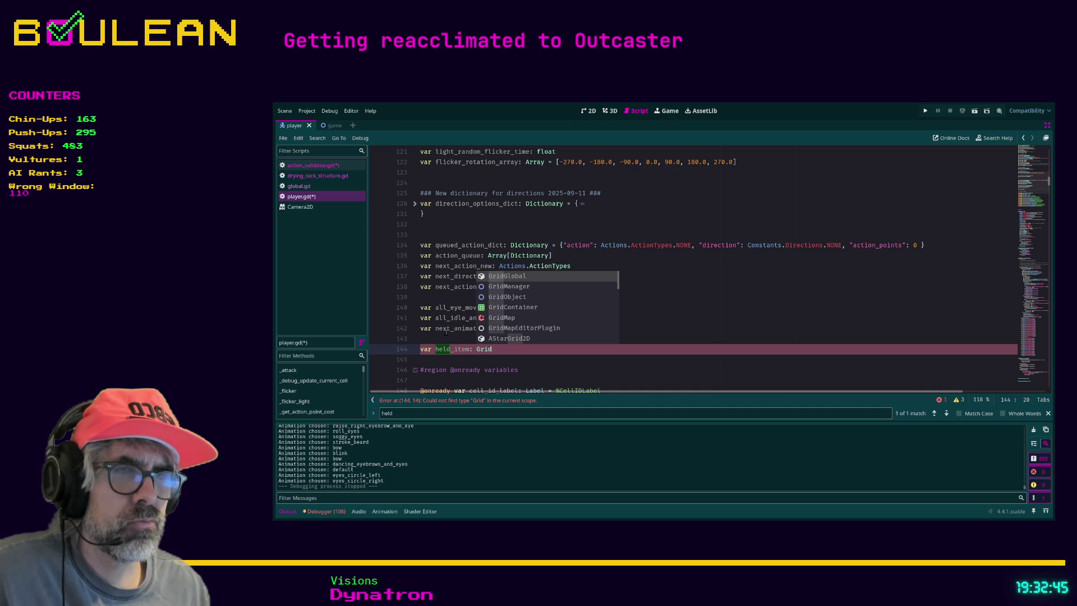
key(BackSpace)
key(BackSpace)
key(BackSpace)
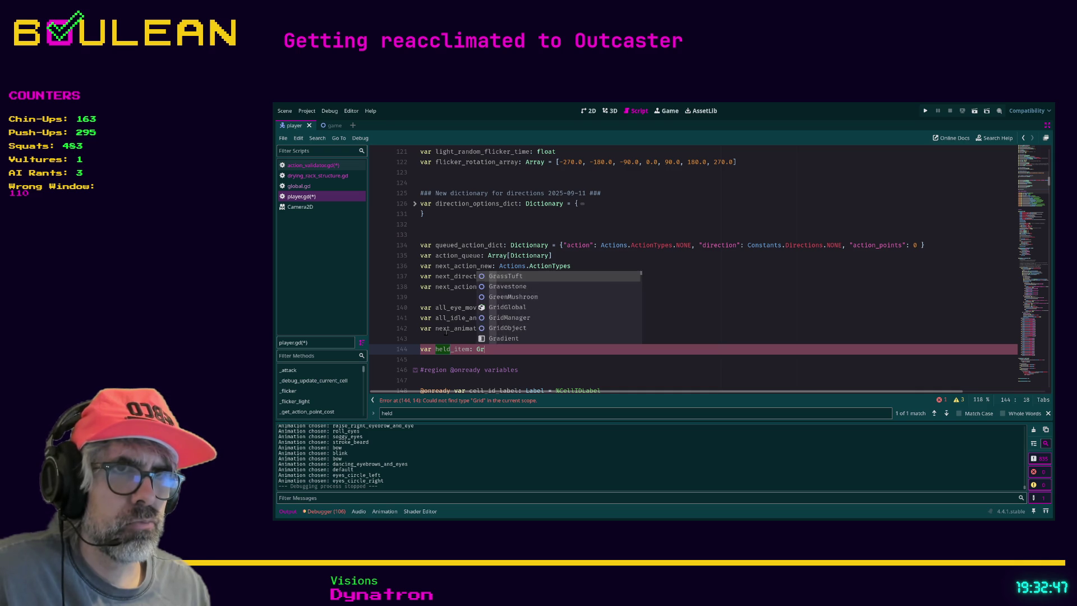
text(Inb)
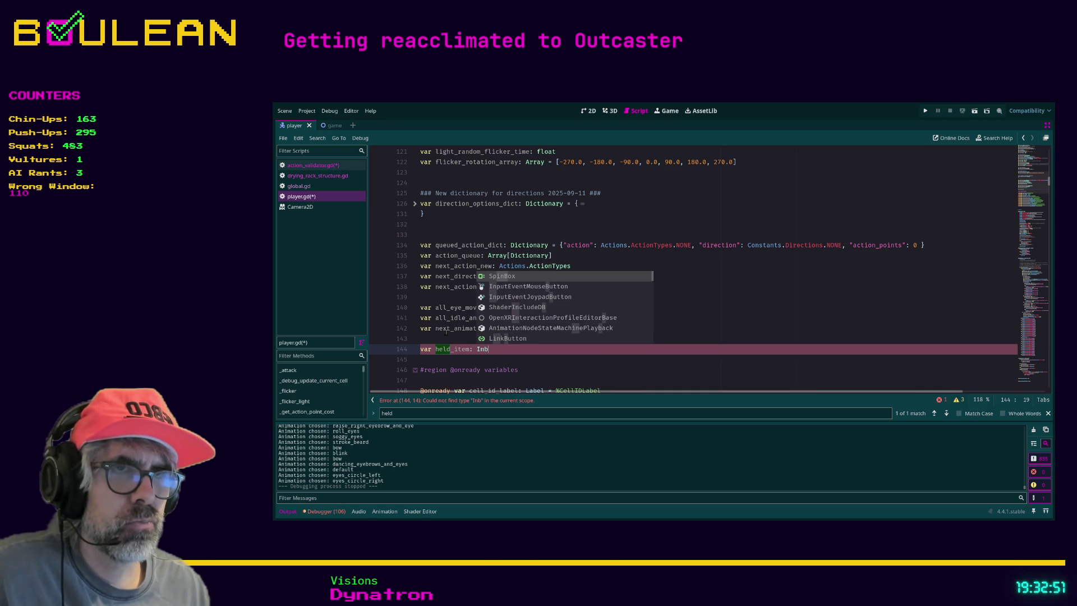
key(BackSpace)
text(ve)
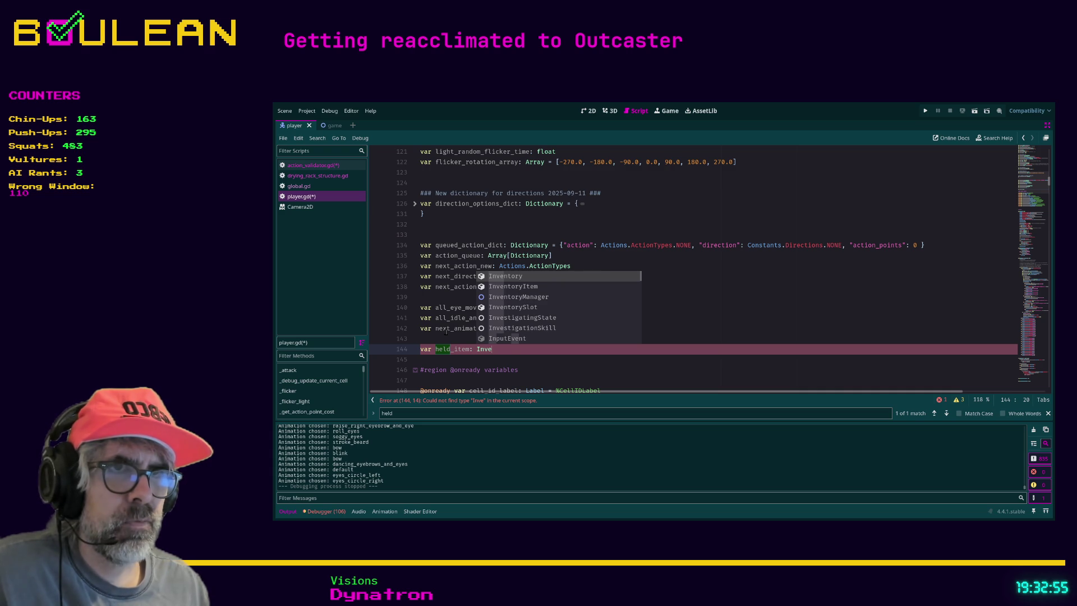
key(Return)
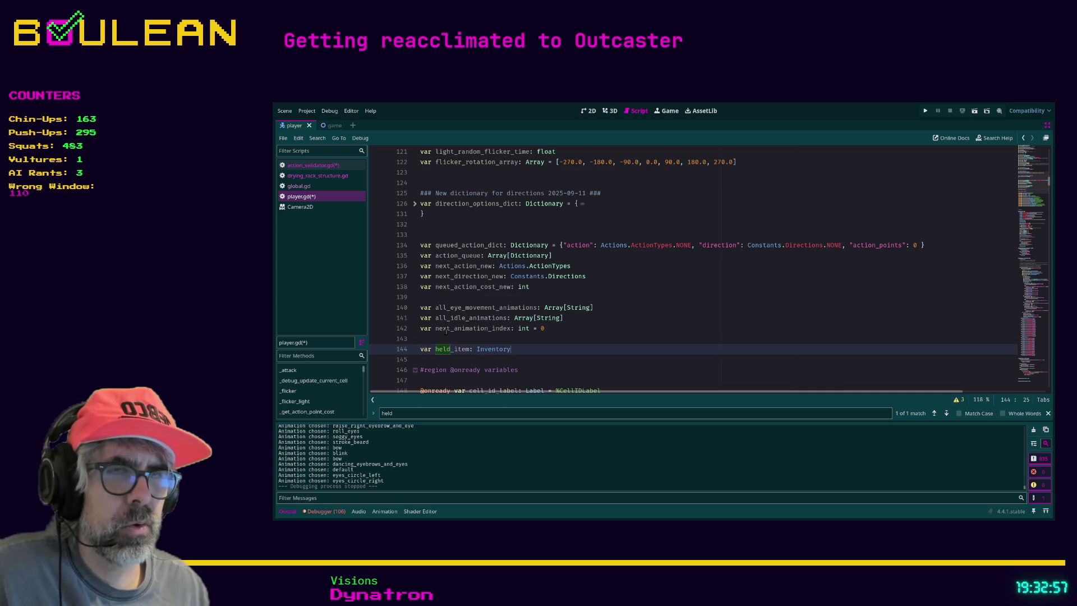
text(It)
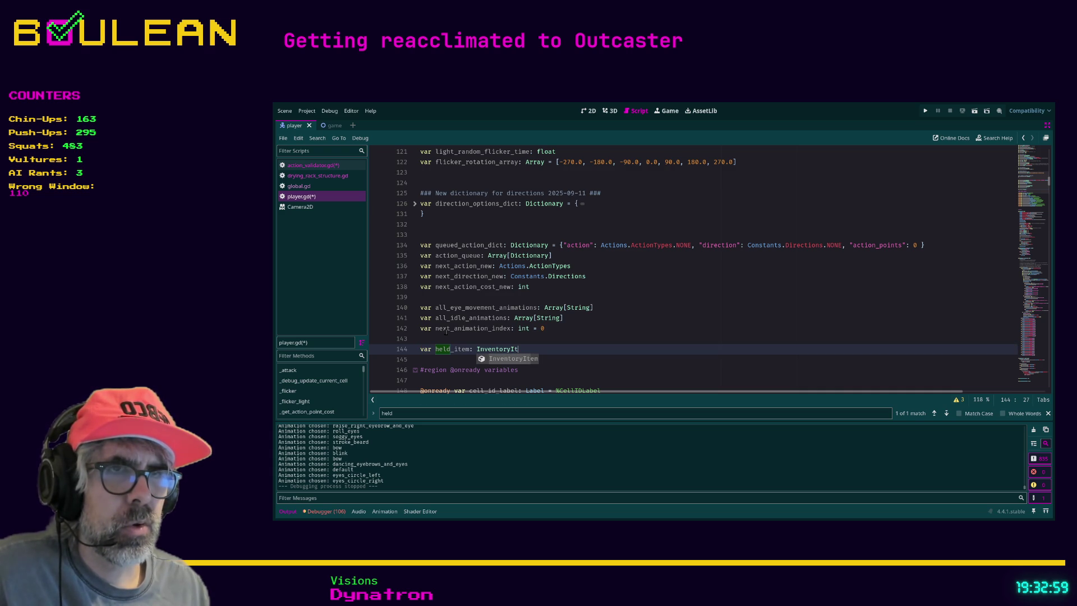
key(Return)
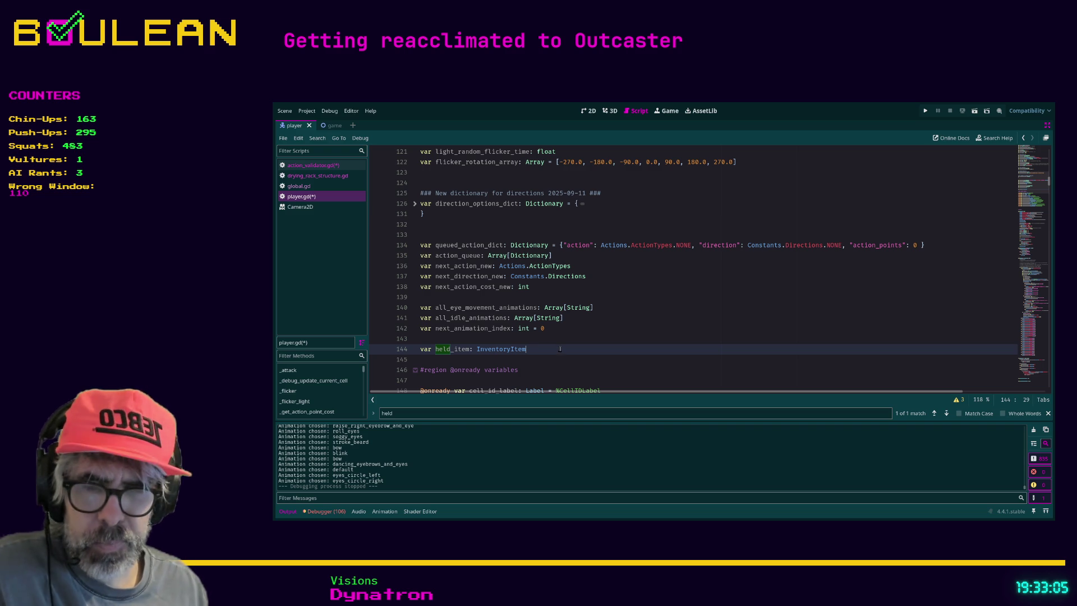
key(ctrl+s)
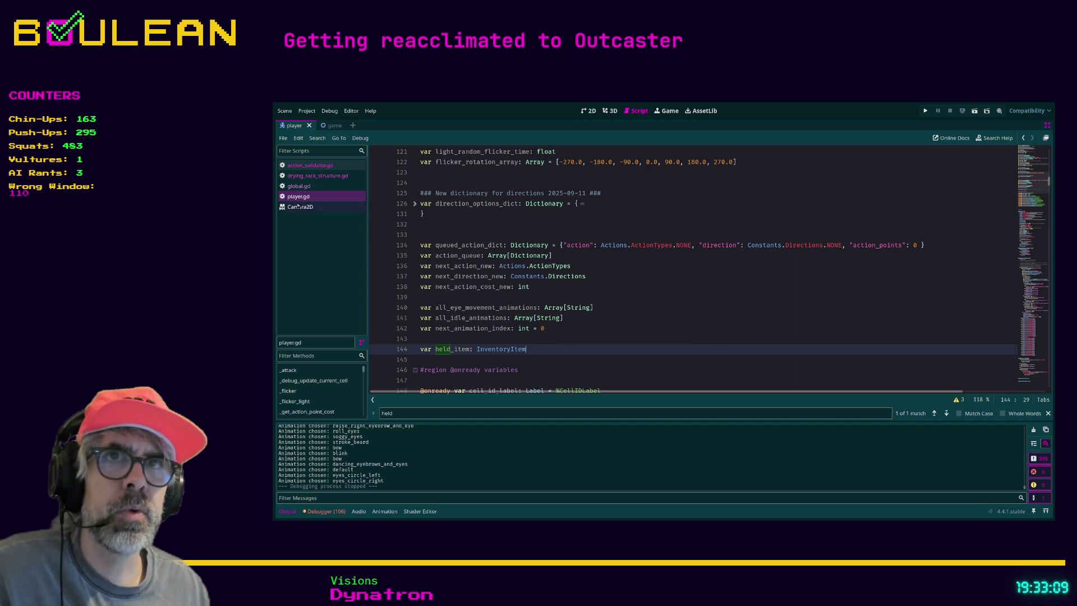
click(319, 180)
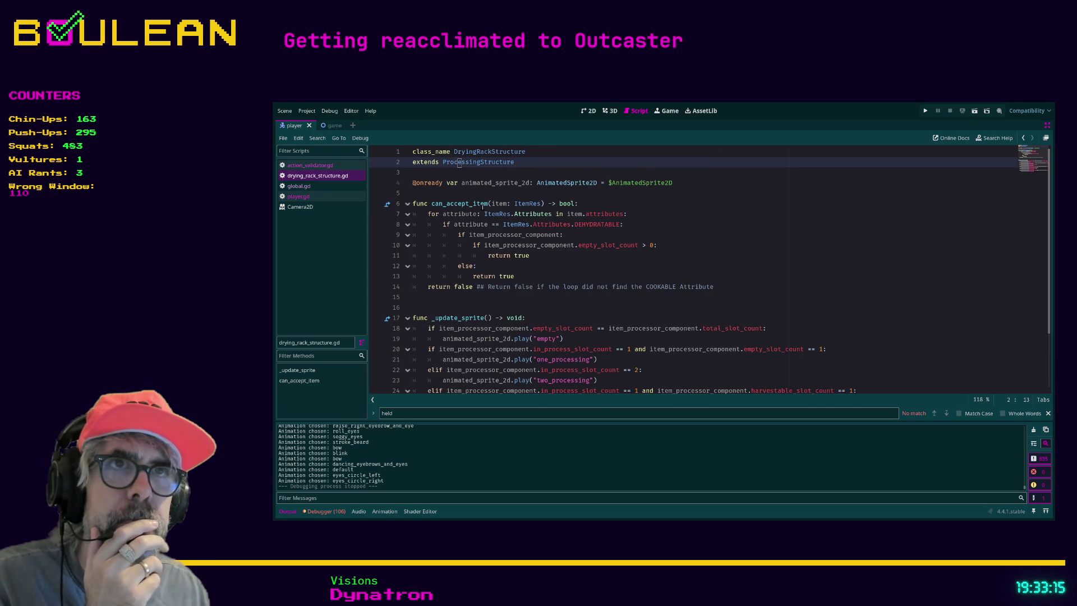
Step: Restore the side panels and filter the FileSystem for drying_rack
click(507, 370)
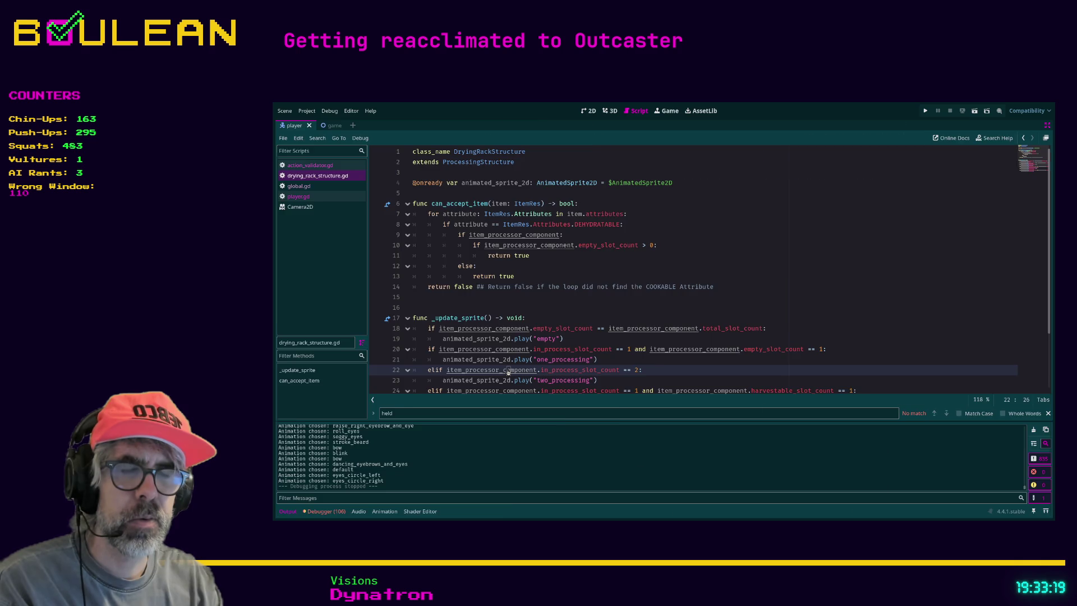
key(ctrl+shift+F11)
click(458, 365)
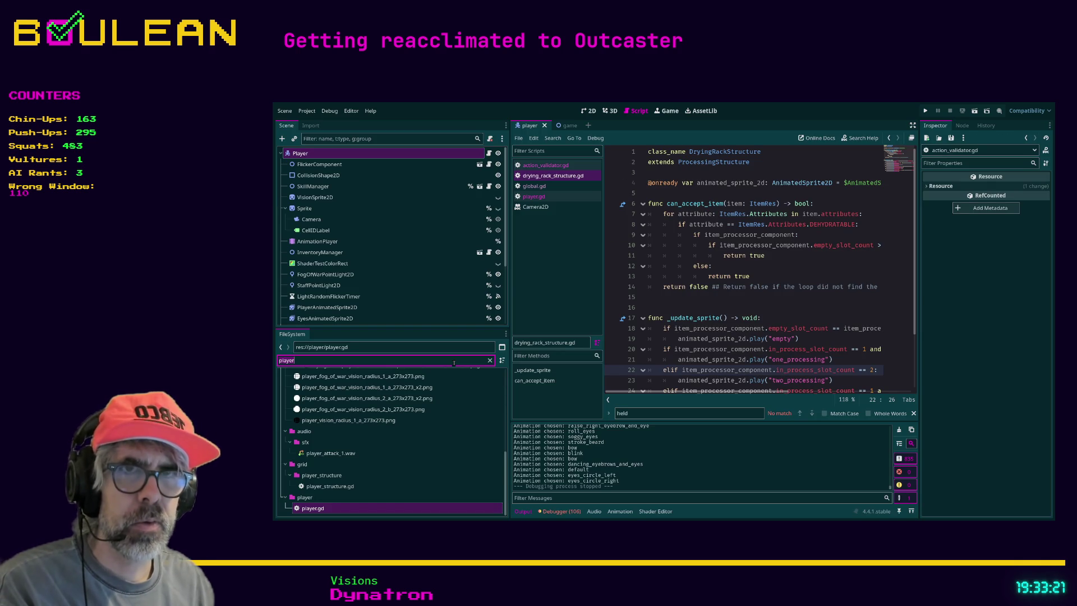
key(ctrl+a)
text(dring)
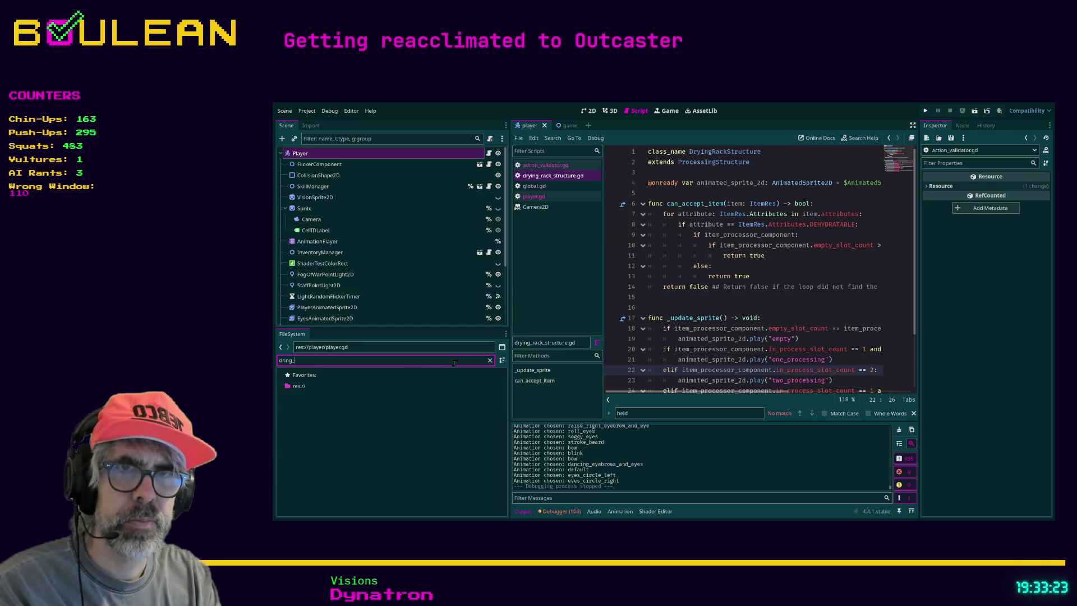
key(BackSpace)
key(BackSpace)
key(BackSpace)
text(ying)
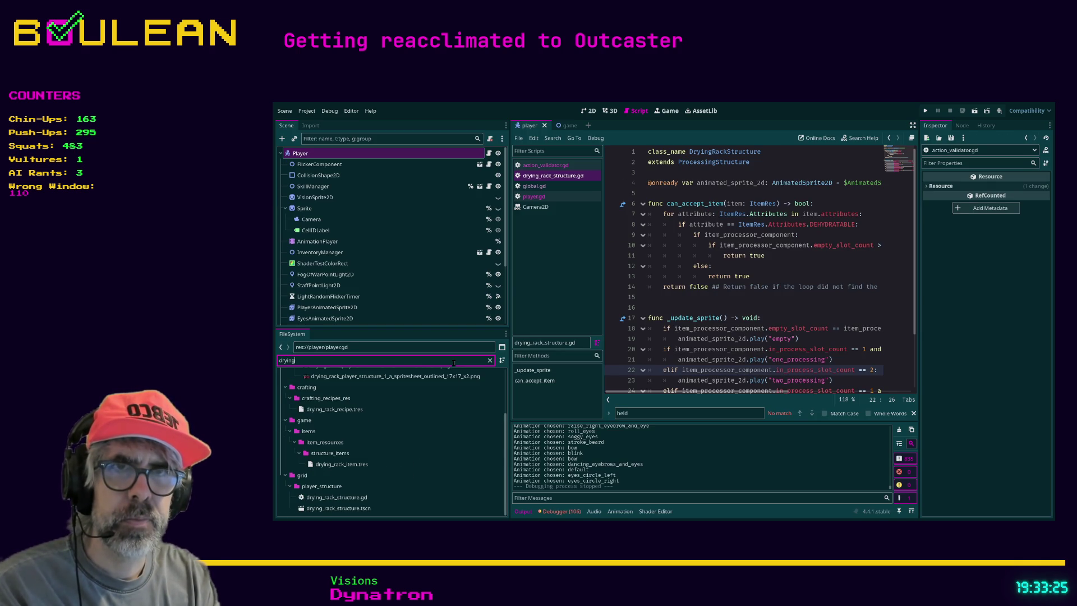
text(_rack)
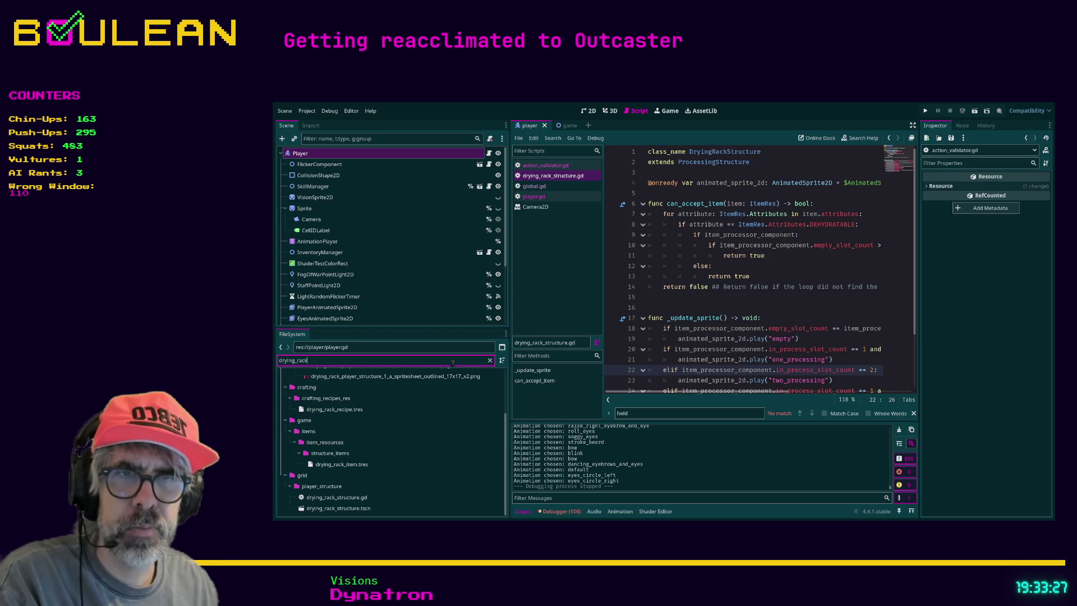
Step: Inspect the drying_rack_item.tres properties, then hide the side panels again
click(332, 466)
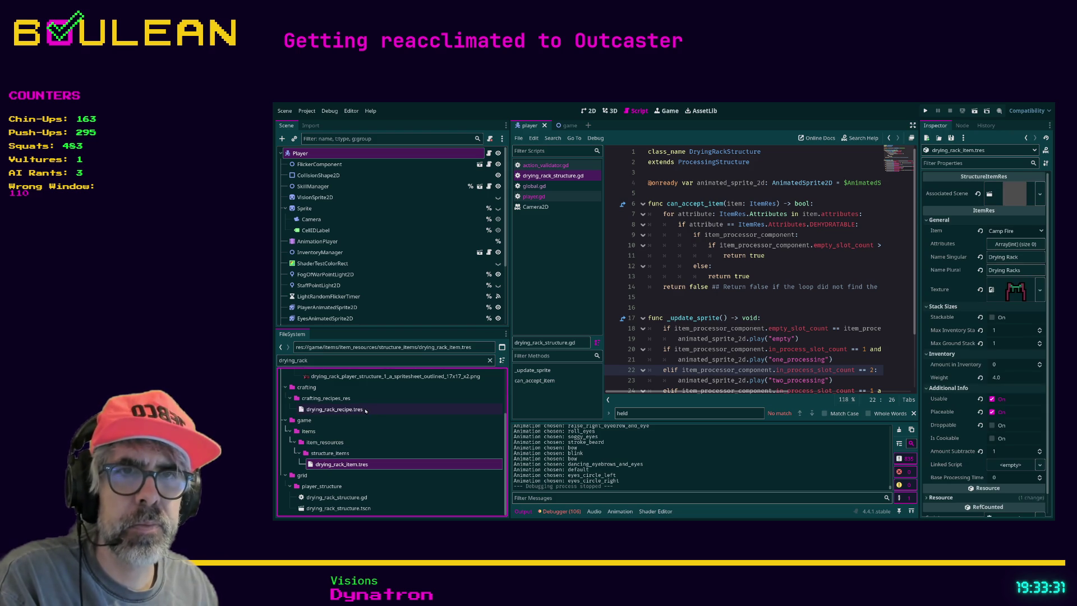
scroll(375, 491, up, 2)
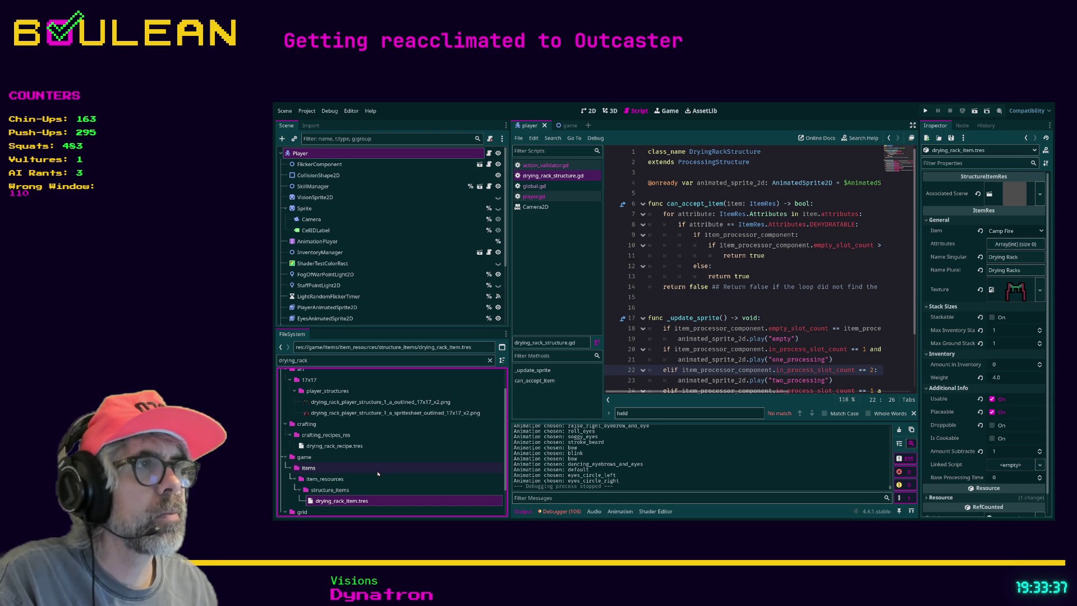
scroll(377, 474, up, 1)
scroll(373, 474, up, 2)
scroll(367, 474, down, 5)
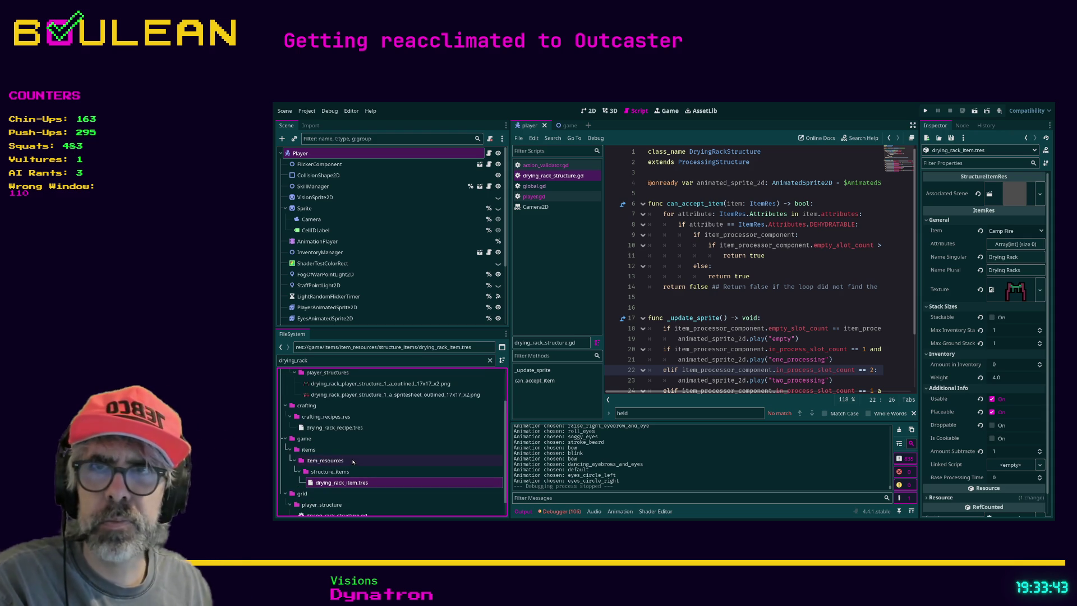
click(673, 307)
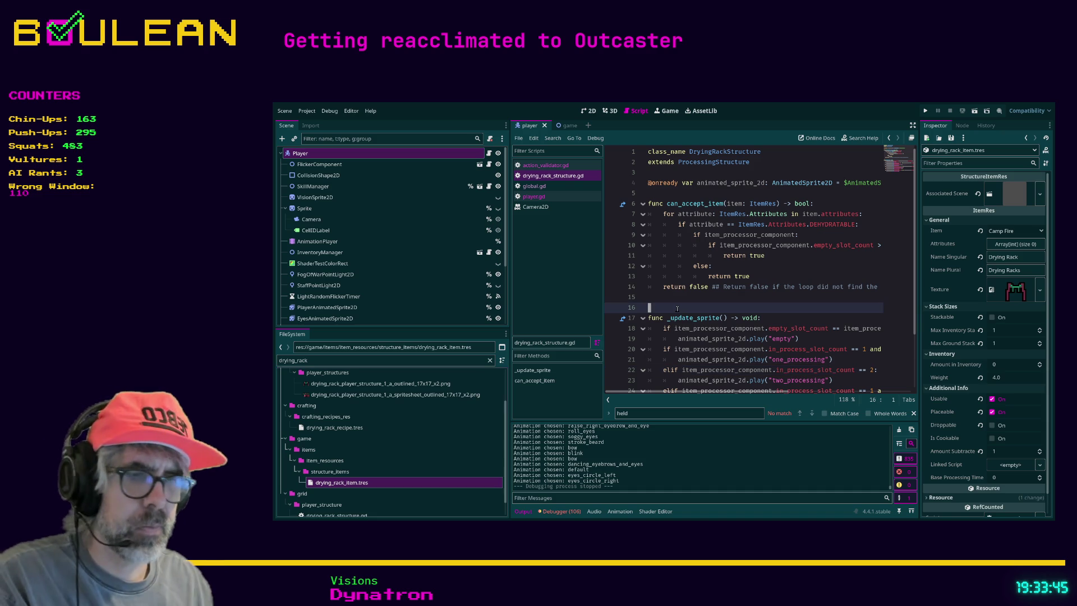
key(ctrl+shift+F11)
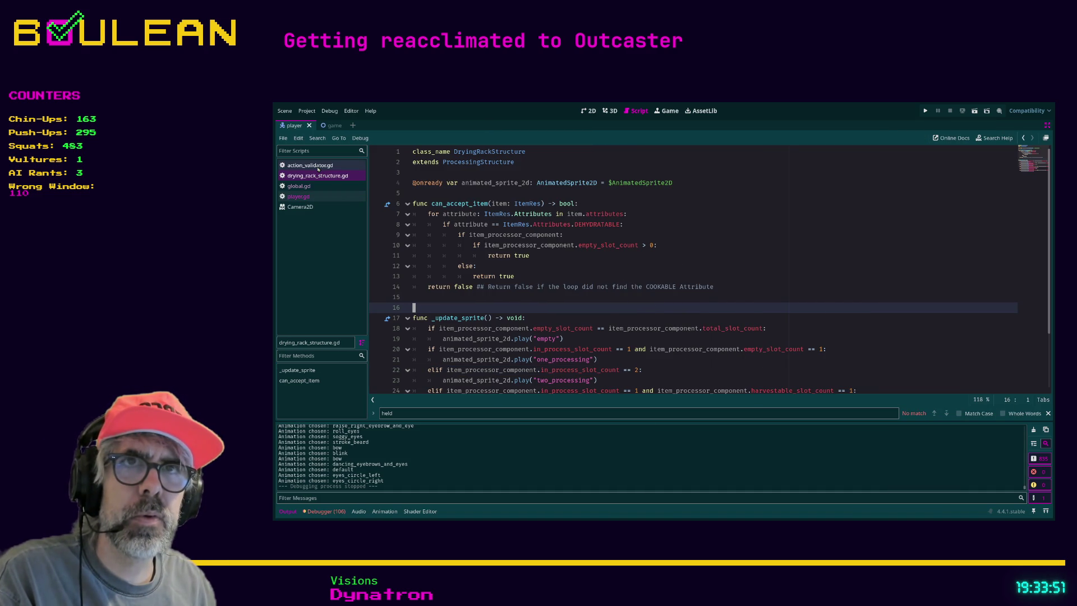
click(317, 167)
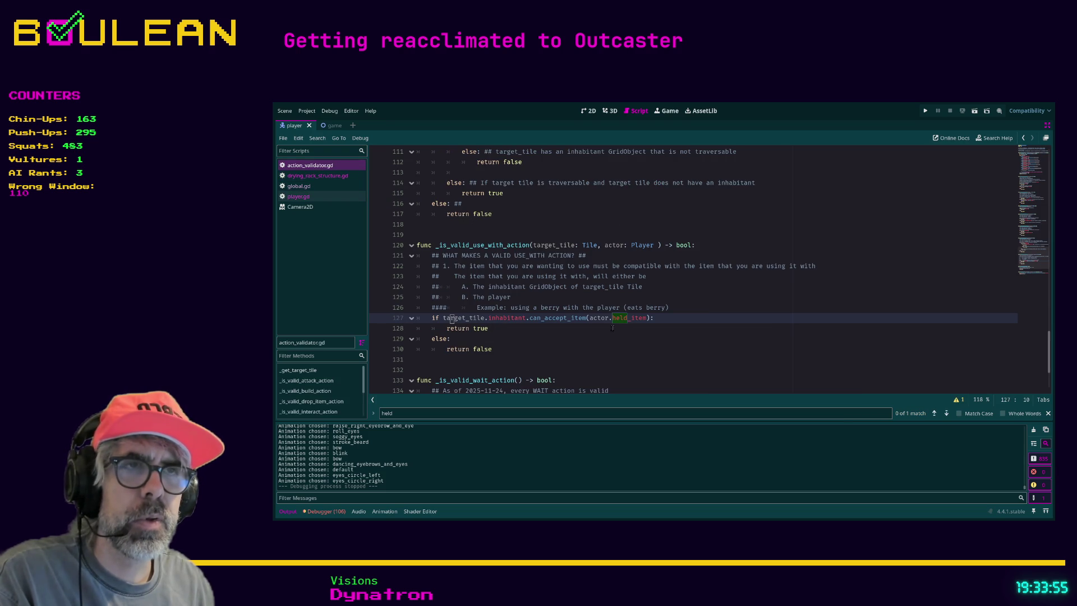
Step: Place the caret after else: on line 129 of _is_valid_use_with_action
click(591, 343)
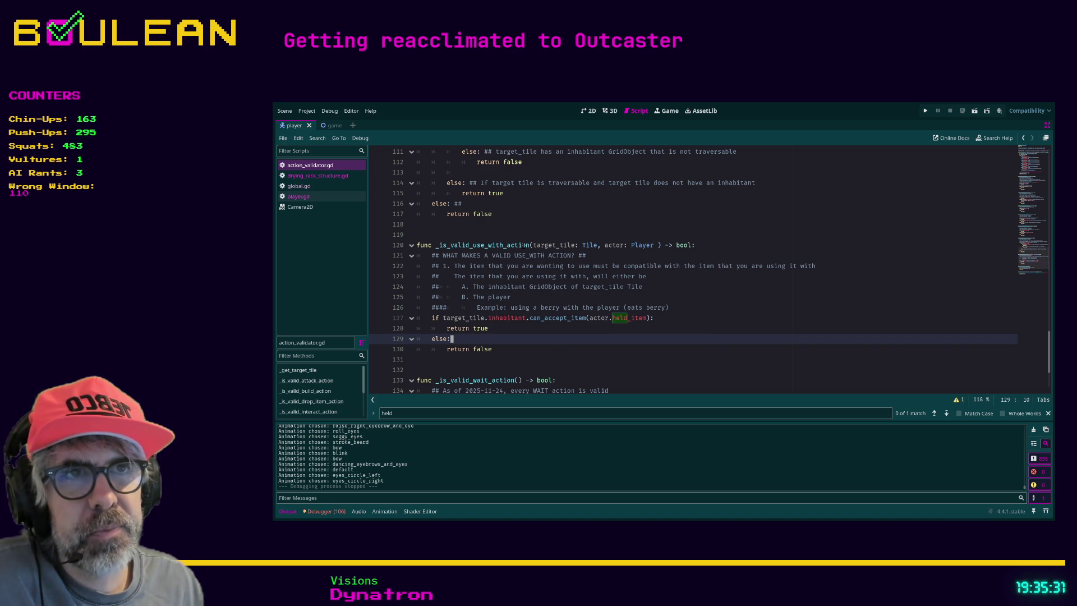
Step: Mark the end of line 136, then scroll up to is_action_valid at the top of action_validator.gd
scroll(492, 310, down, 2)
scroll(492, 310, down, 1)
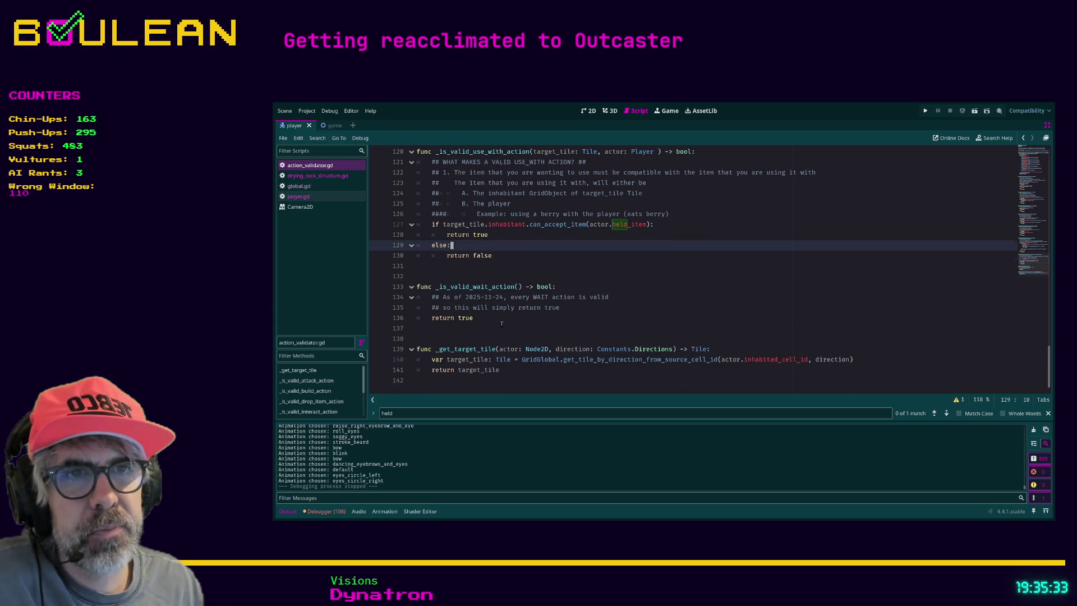
click(572, 317)
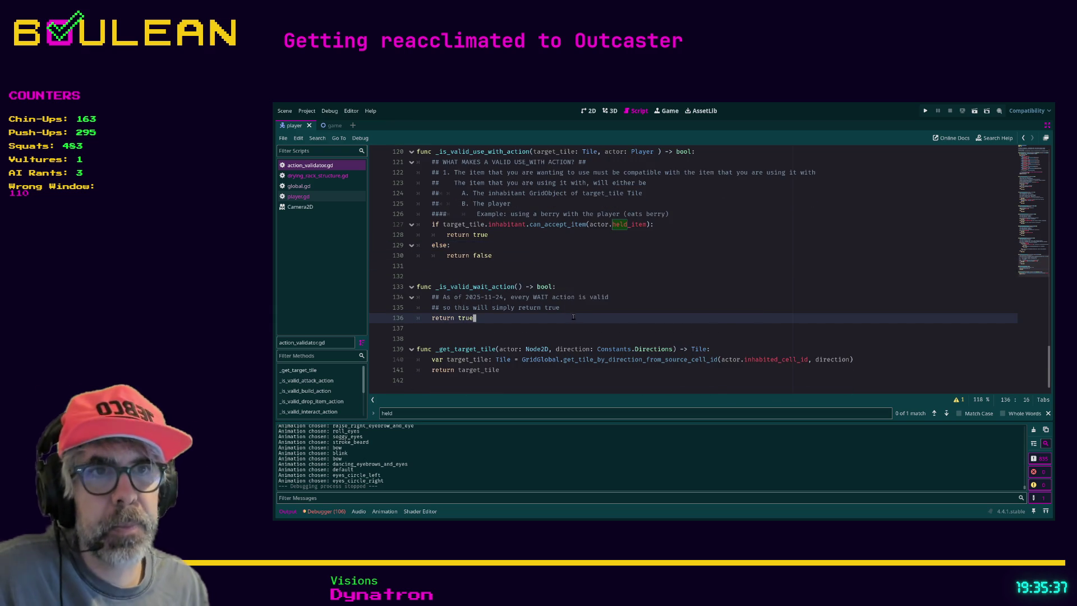
scroll(622, 326, up, 13)
scroll(622, 326, up, 20)
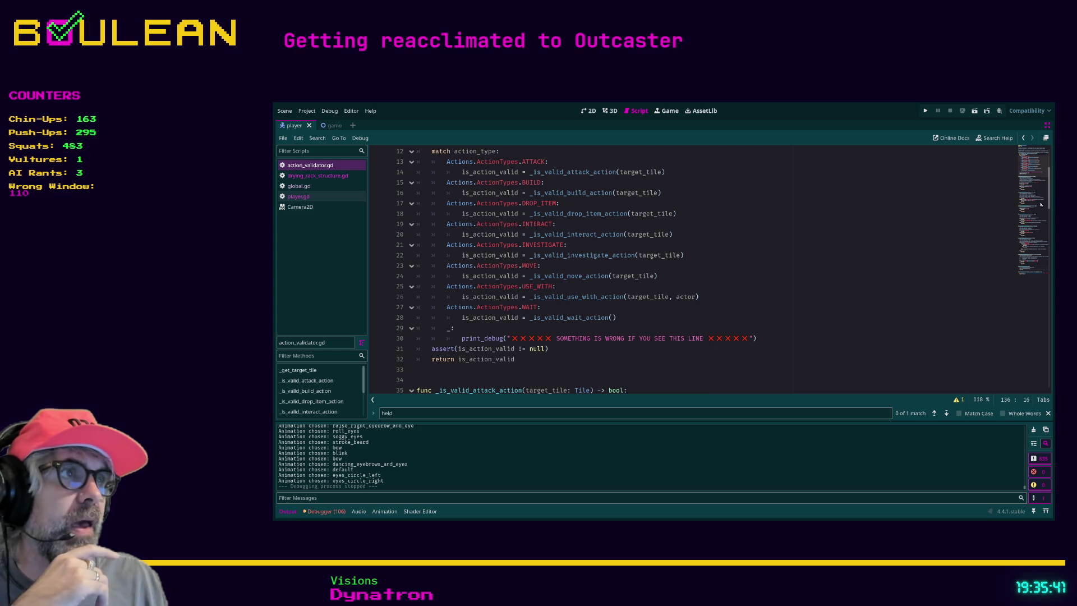
scroll(1049, 185, up, 4)
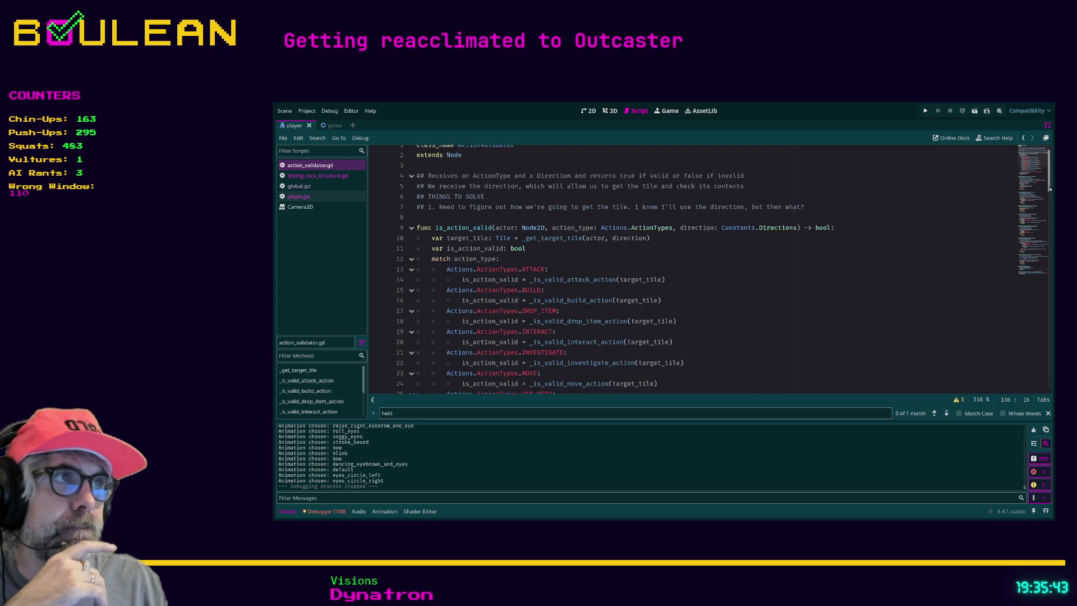
scroll(410, 178, down, 2)
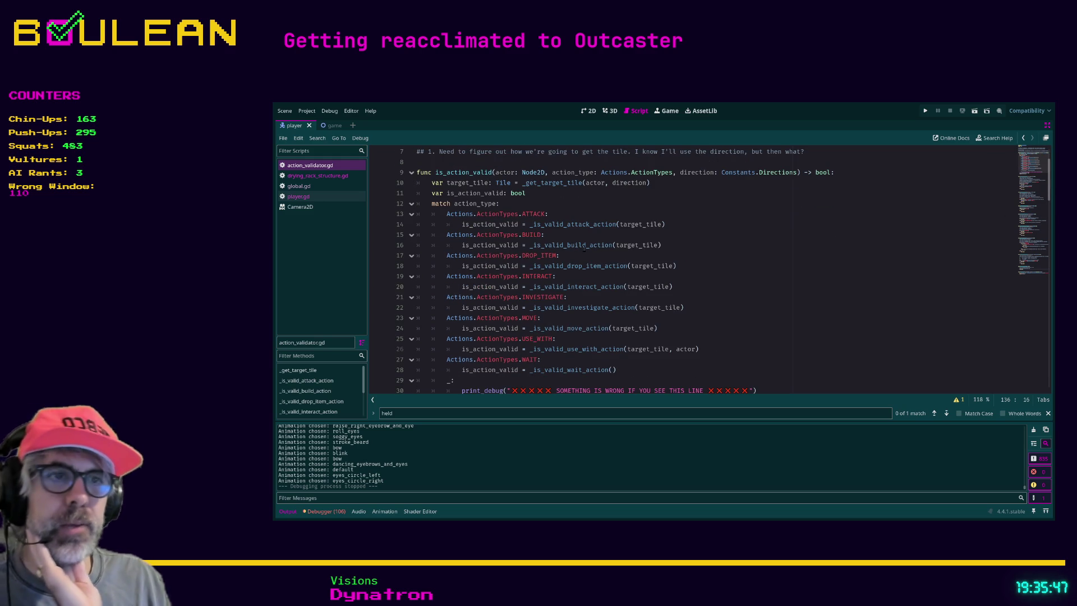
scroll(506, 280, up, 3)
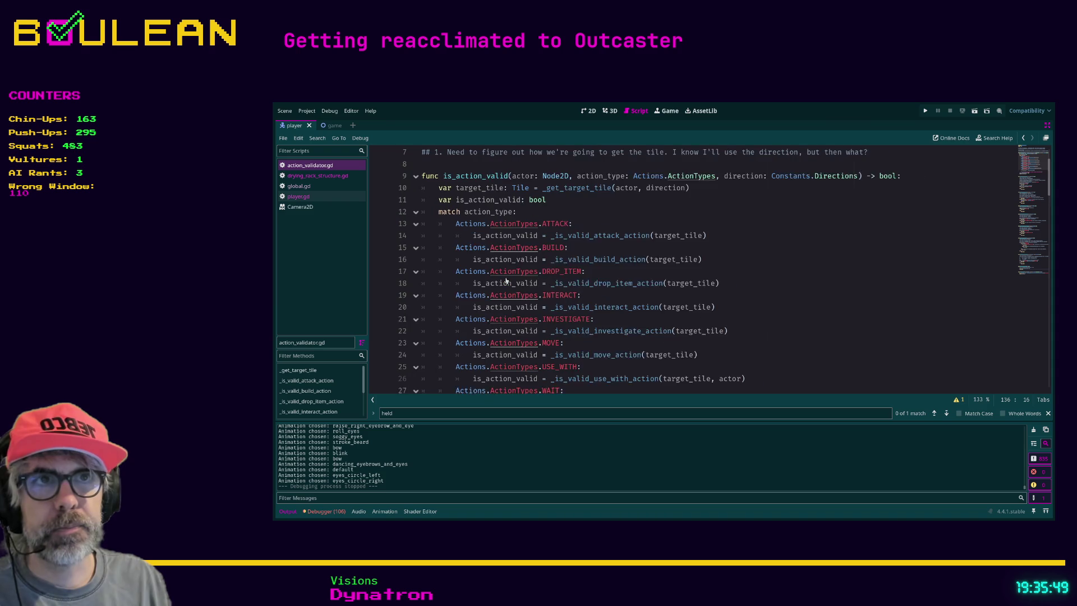
Step: Zoom the script to 155% and jump to _is_valid_build_action to review the match block
scroll(506, 280, up, 1)
scroll(506, 281, up, 1)
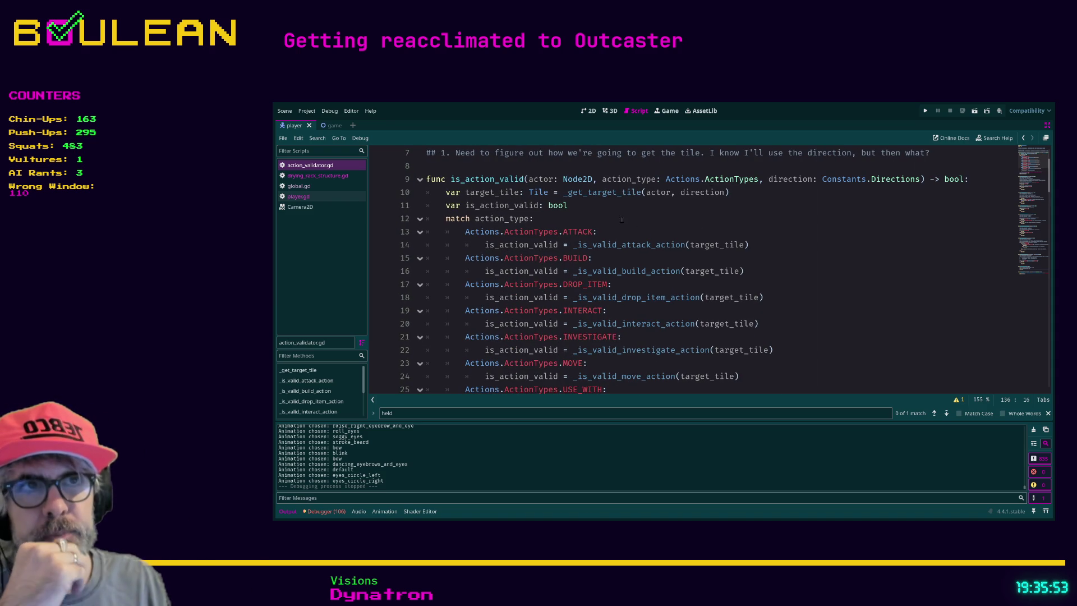
scroll(611, 223, down, 1)
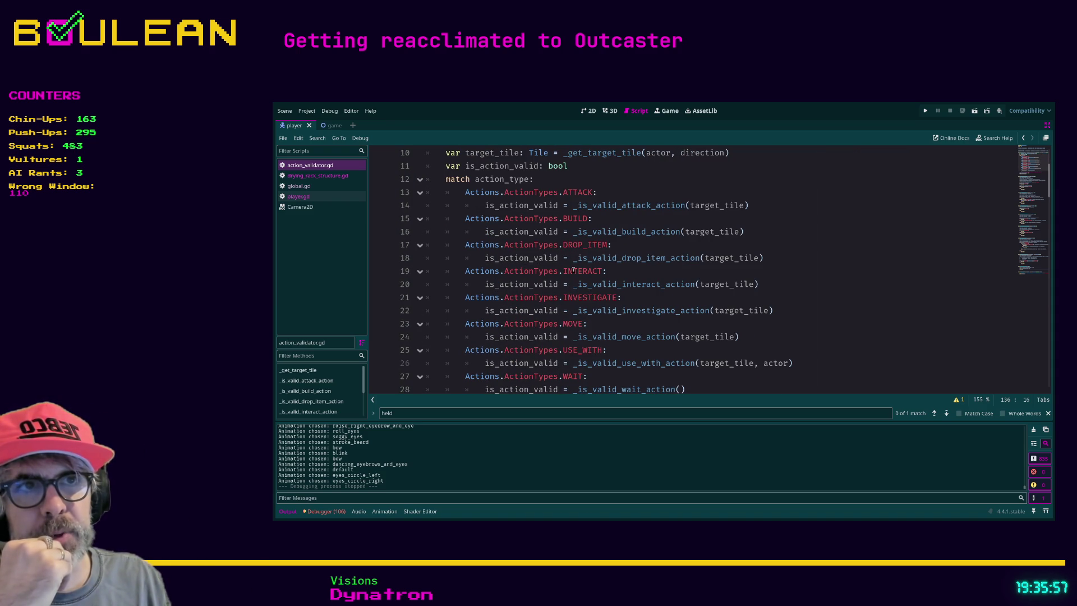
ctrl+click(628, 232)
scroll(525, 282, up, 1)
scroll(561, 291, down, 4)
scroll(598, 302, up, 10)
scroll(598, 303, up, 7)
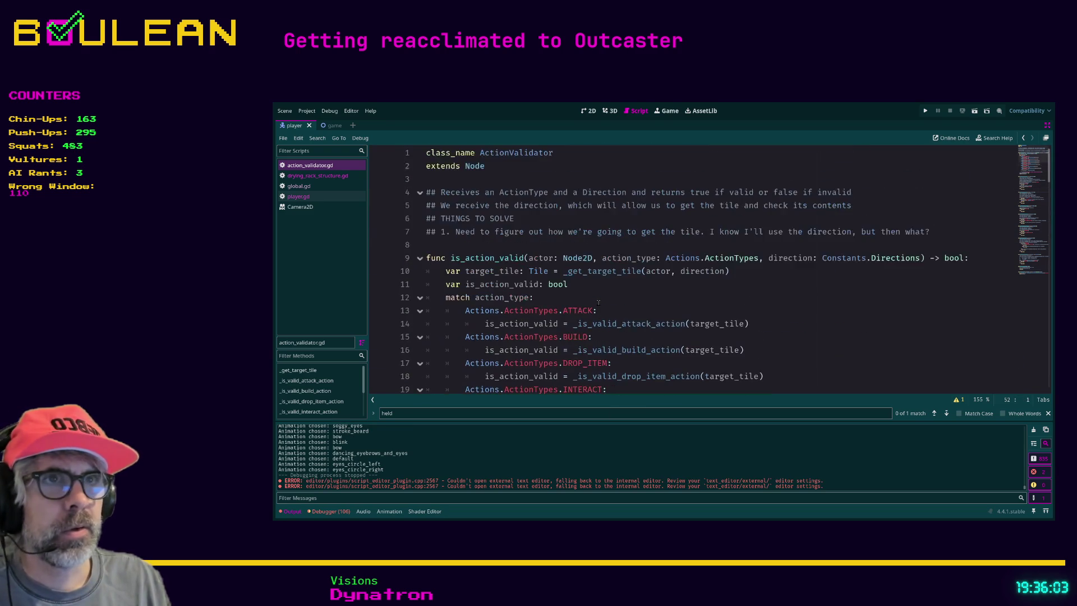
scroll(589, 282, down, 4)
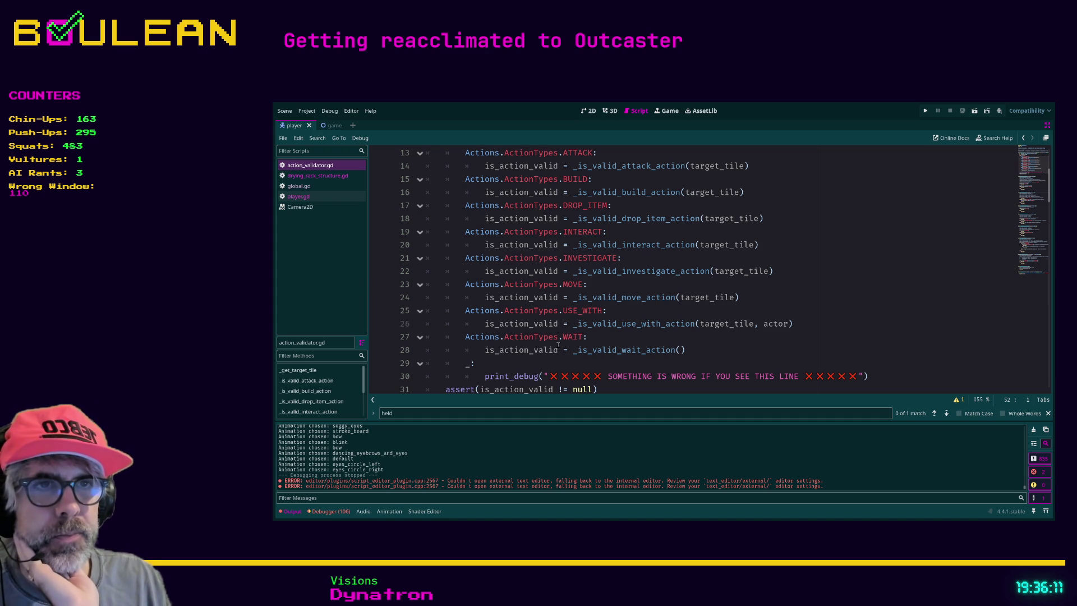
scroll(634, 334, down, 1)
scroll(604, 321, up, 5)
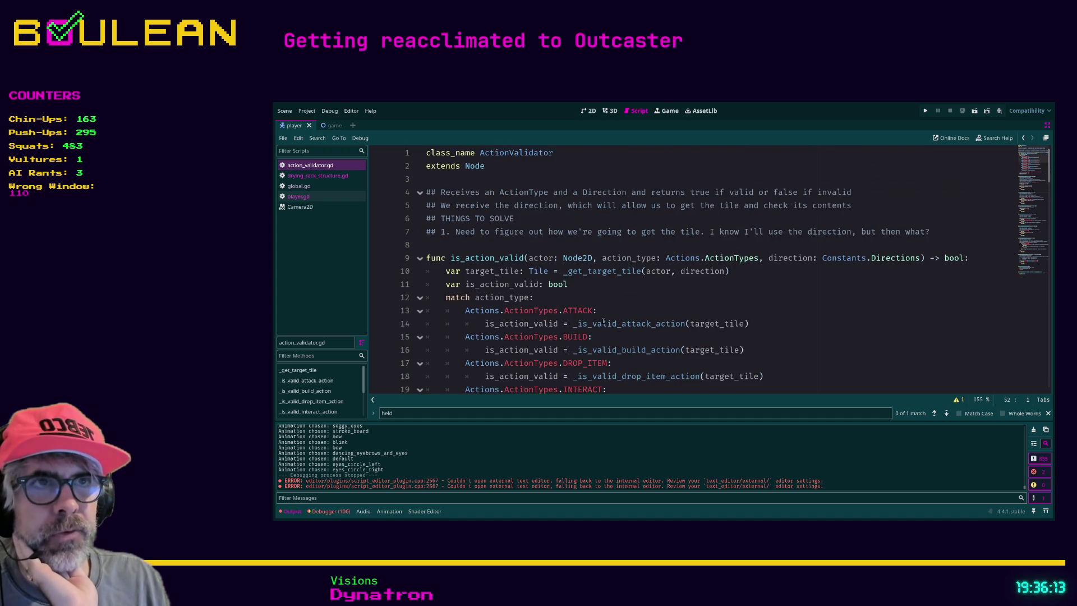
scroll(482, 272, down, 1)
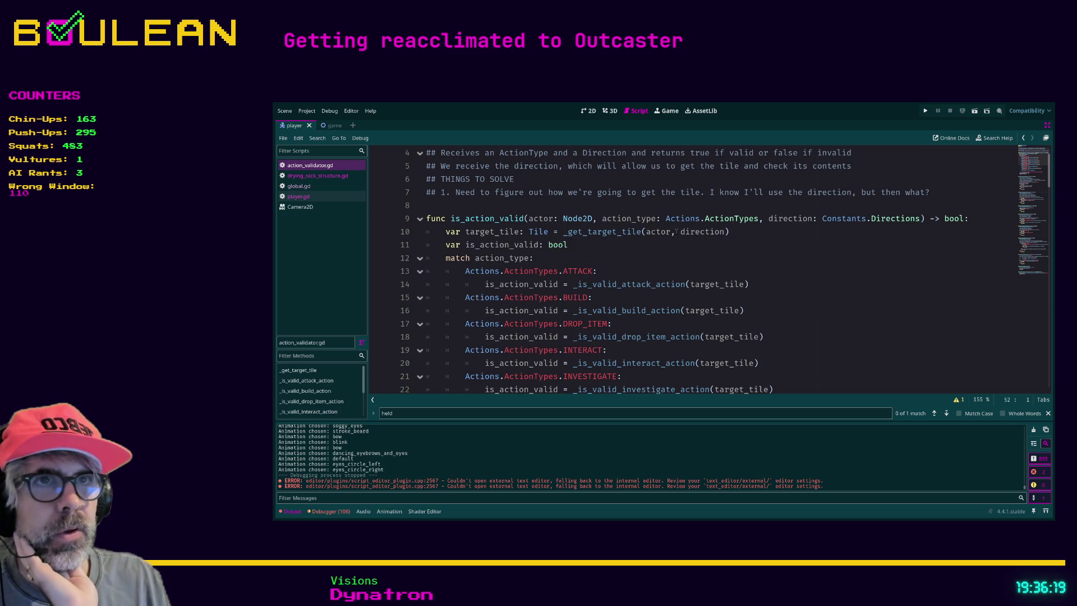
scroll(629, 233, down, 4)
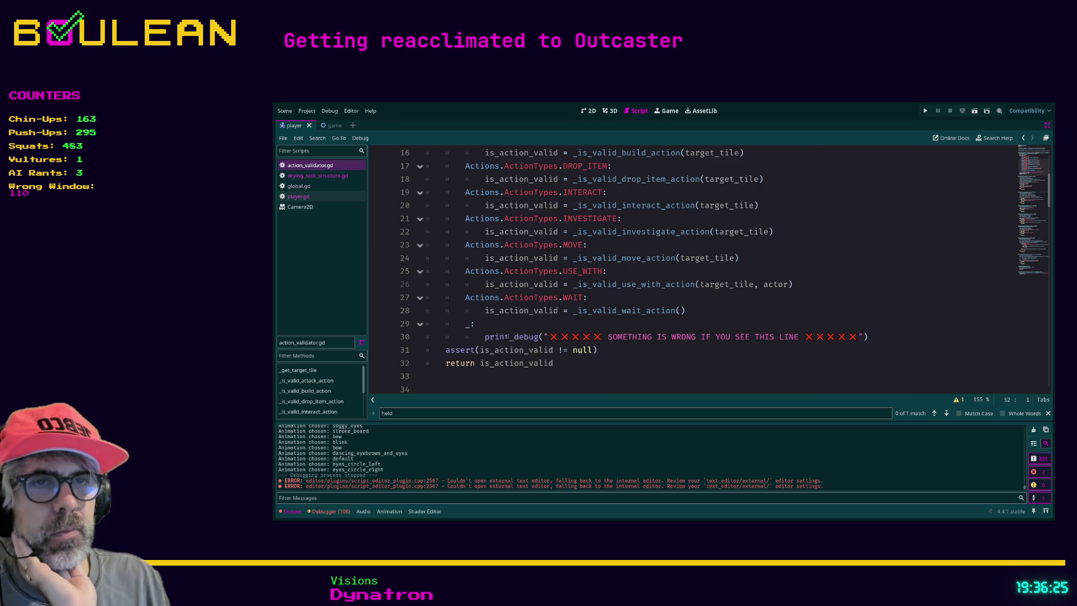
scroll(491, 219, up, 3)
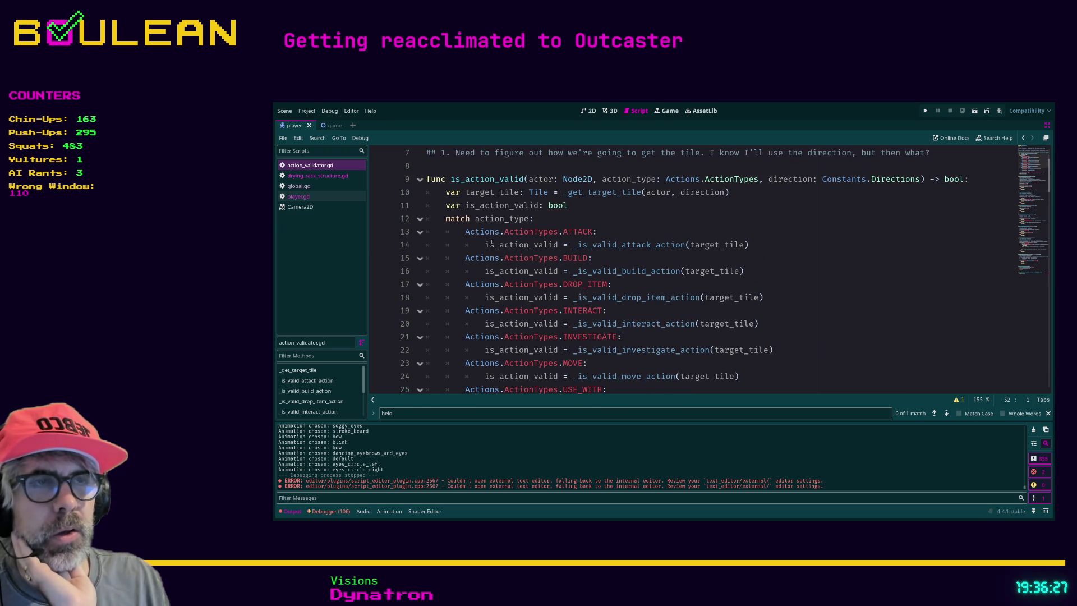
scroll(491, 219, down, 3)
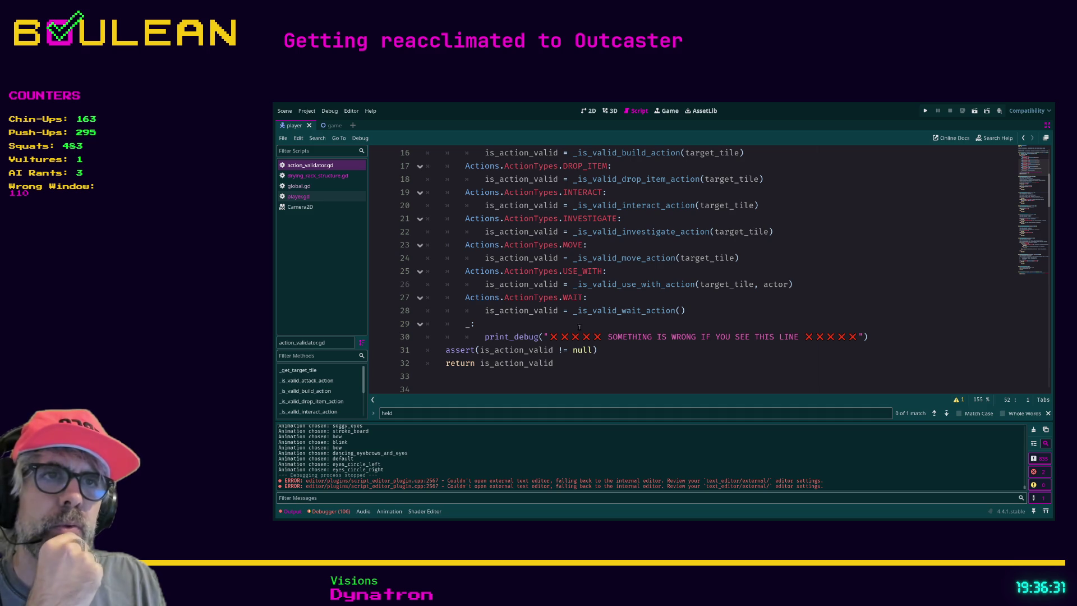
scroll(526, 363, up, 4)
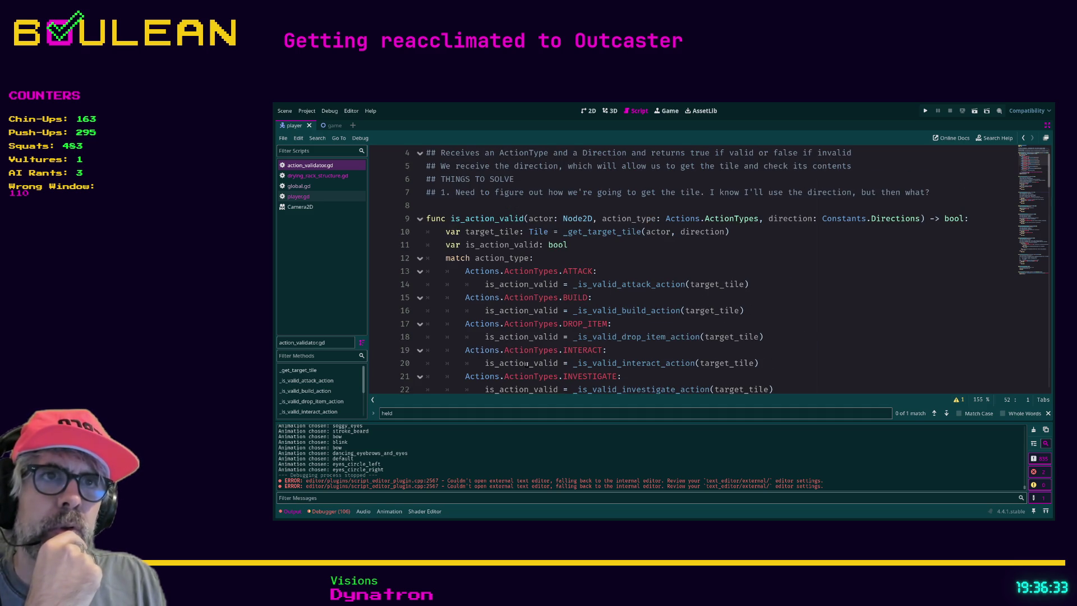
Step: Select the is_action_valid function name on line 9
click(763, 283)
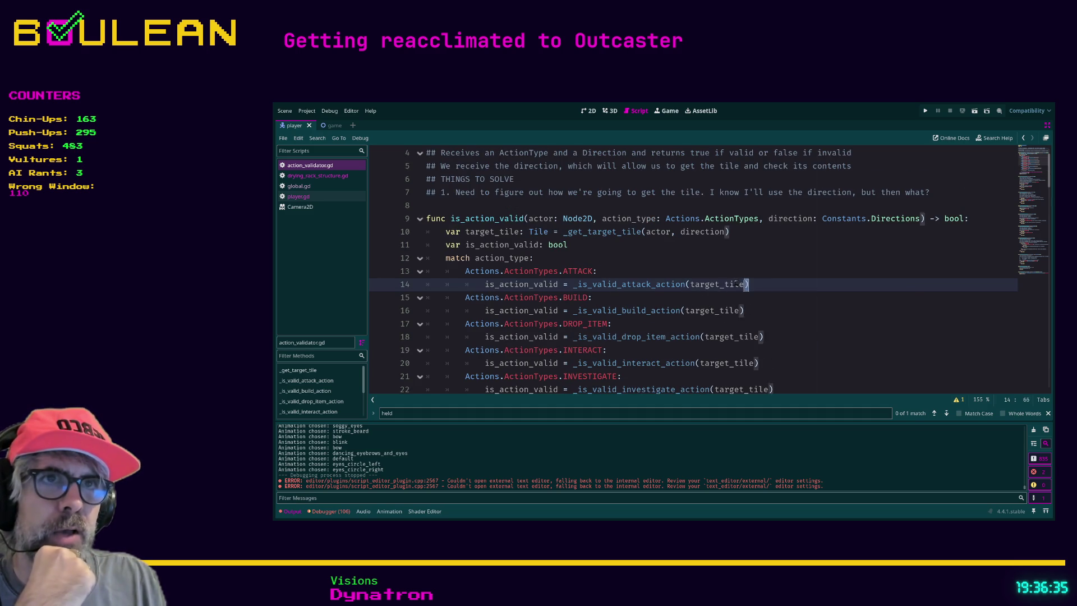
drag(466, 244, 528, 245)
scroll(565, 268, down, 1)
scroll(565, 268, down, 4)
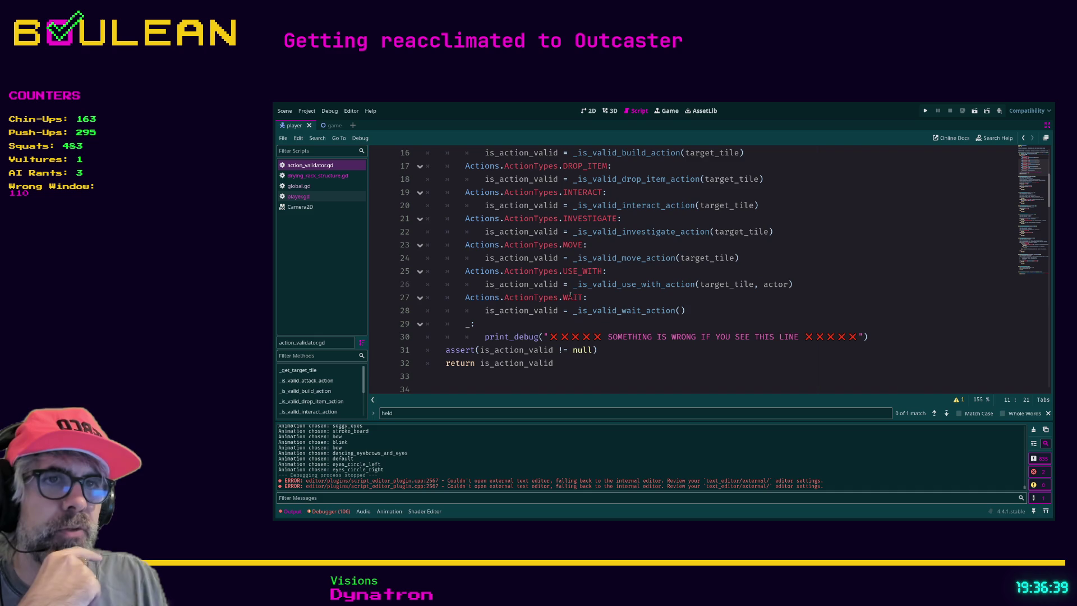
click(631, 359)
scroll(630, 356, up, 5)
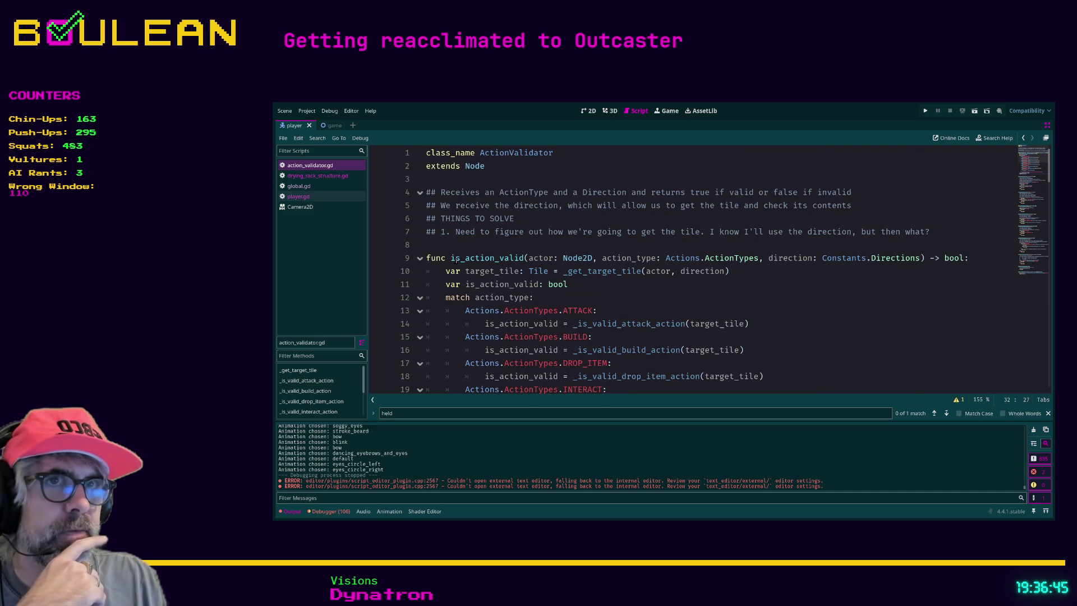
drag(450, 257, 521, 257)
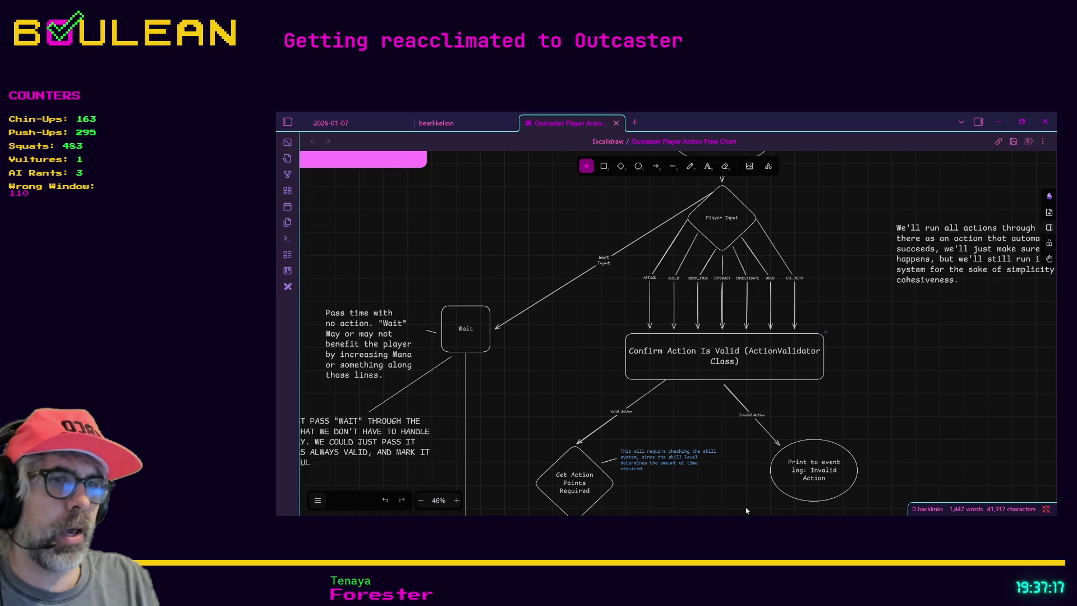
key(alt+Tab)
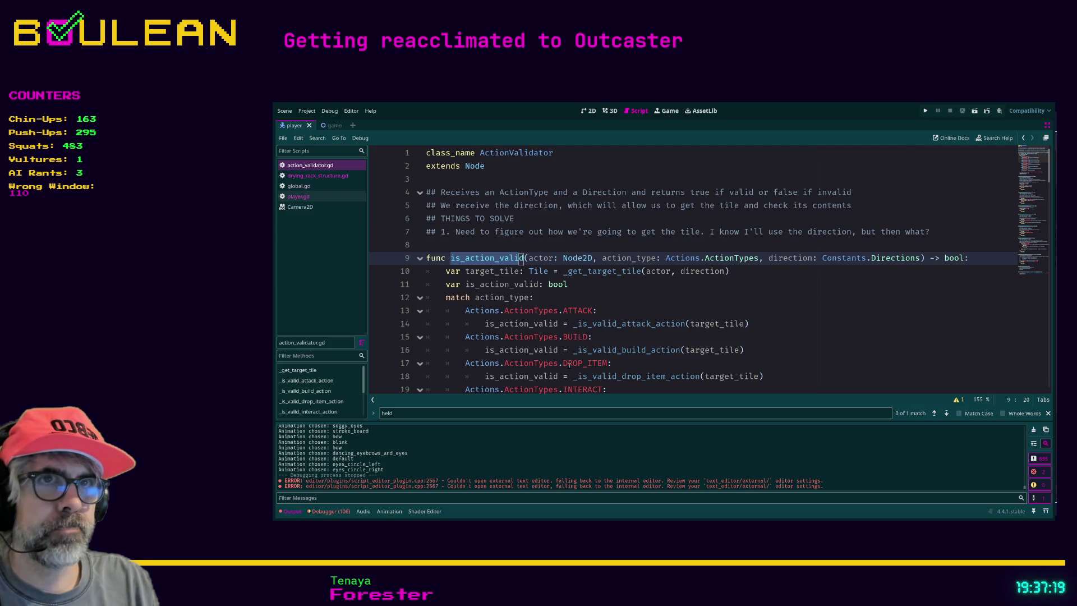
scroll(497, 281, down, 1)
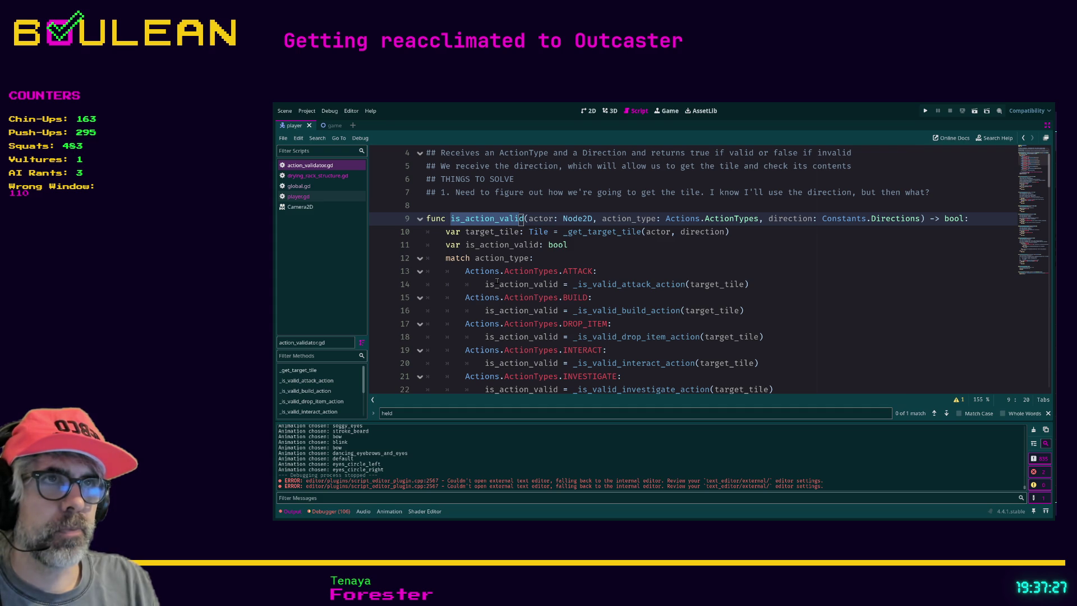
click(296, 196)
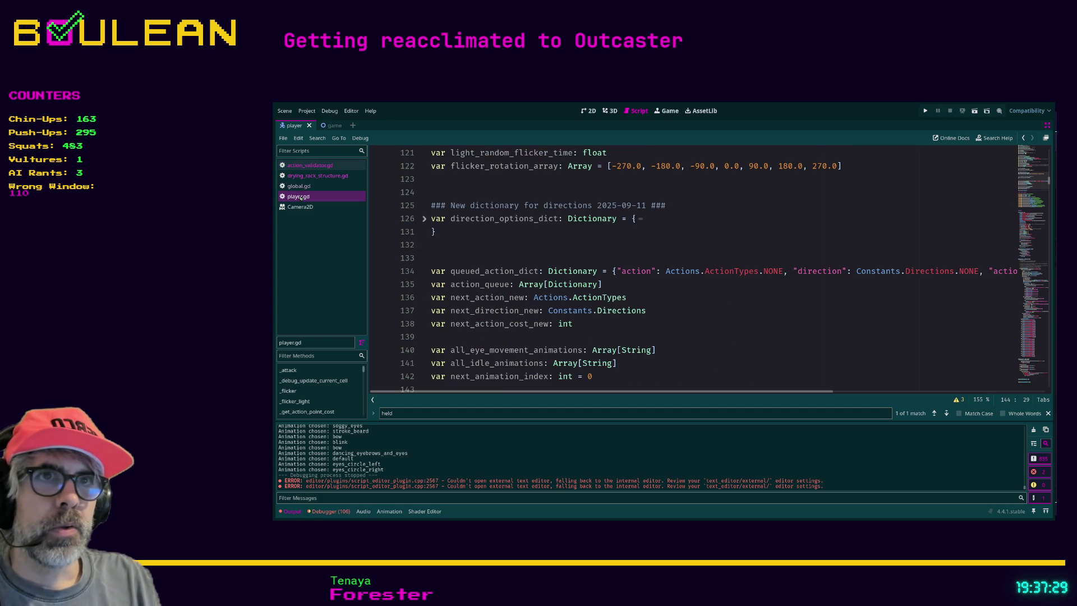
click(557, 253)
key(ctrl+f)
text(in)
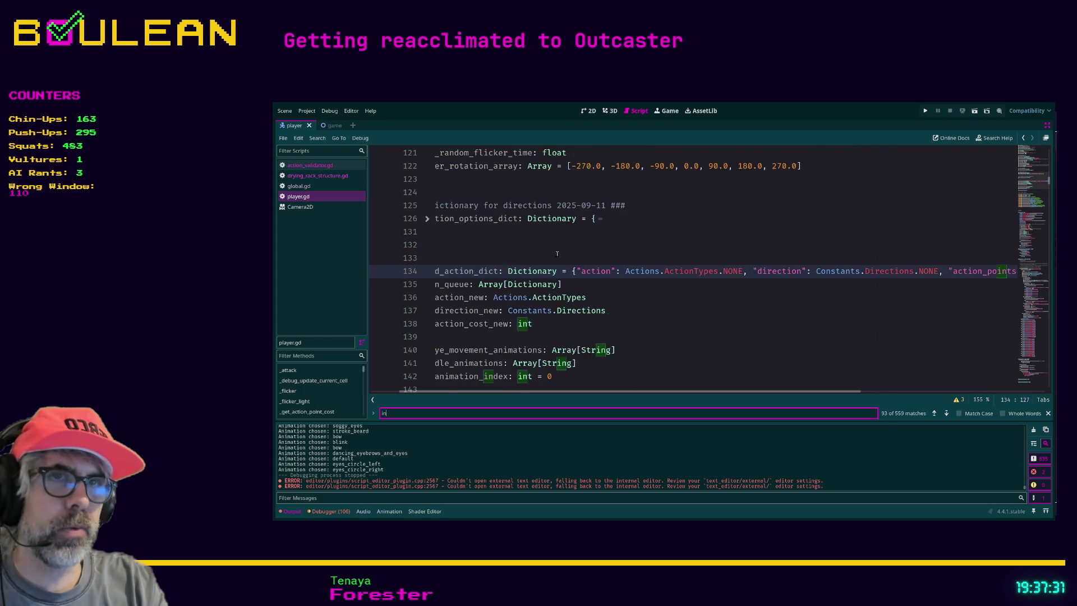
text(put)
scroll(533, 370, left, 2)
scroll(528, 337, down, 1)
scroll(530, 337, down, 5)
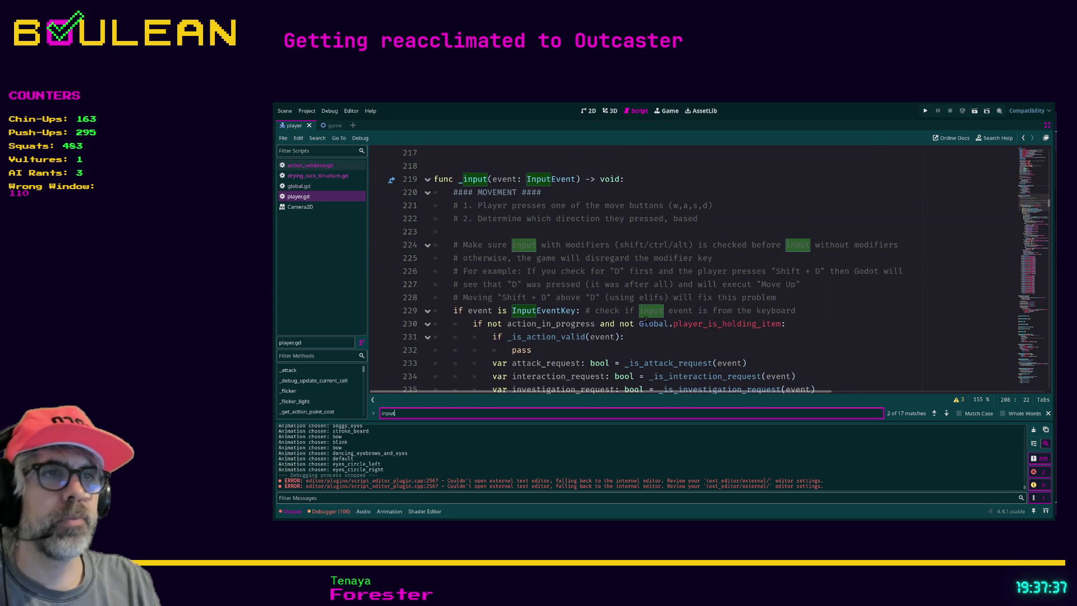
scroll(646, 323, down, 2)
scroll(646, 308, down, 1)
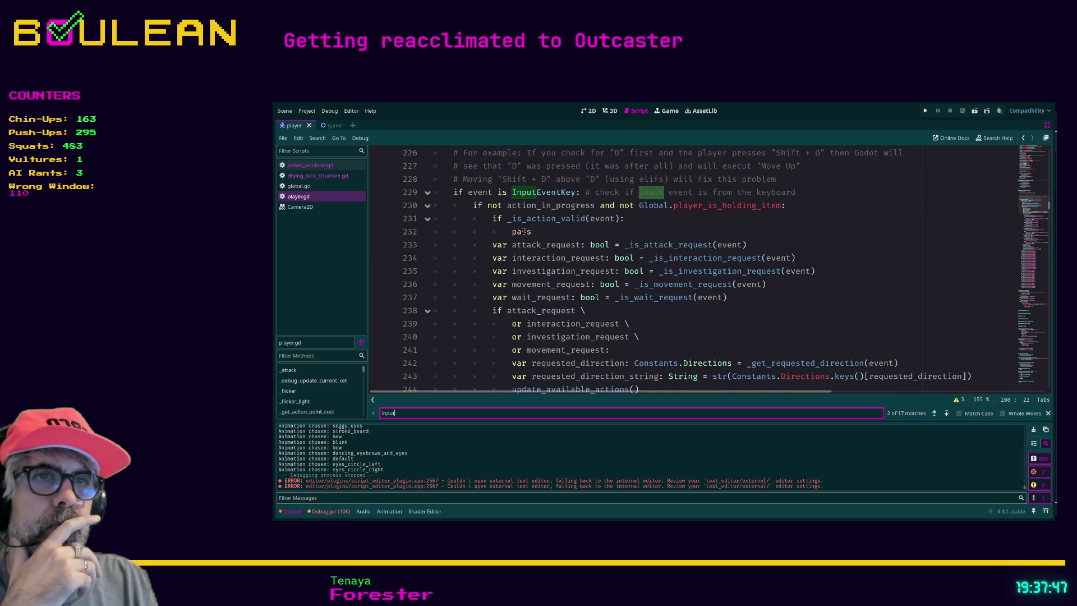
scroll(523, 231, down, 1)
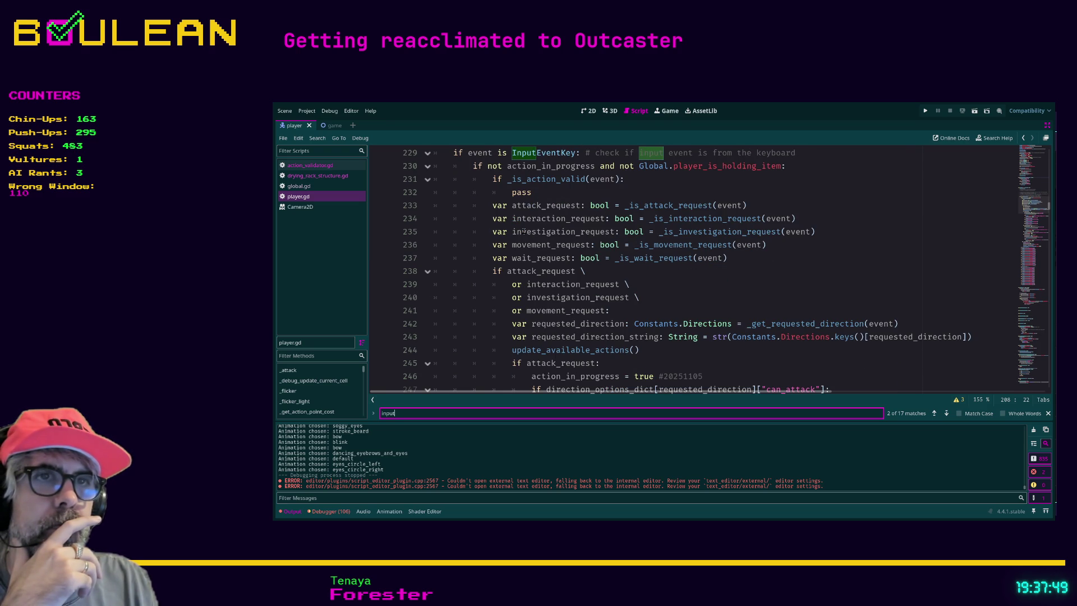
scroll(523, 232, down, 3)
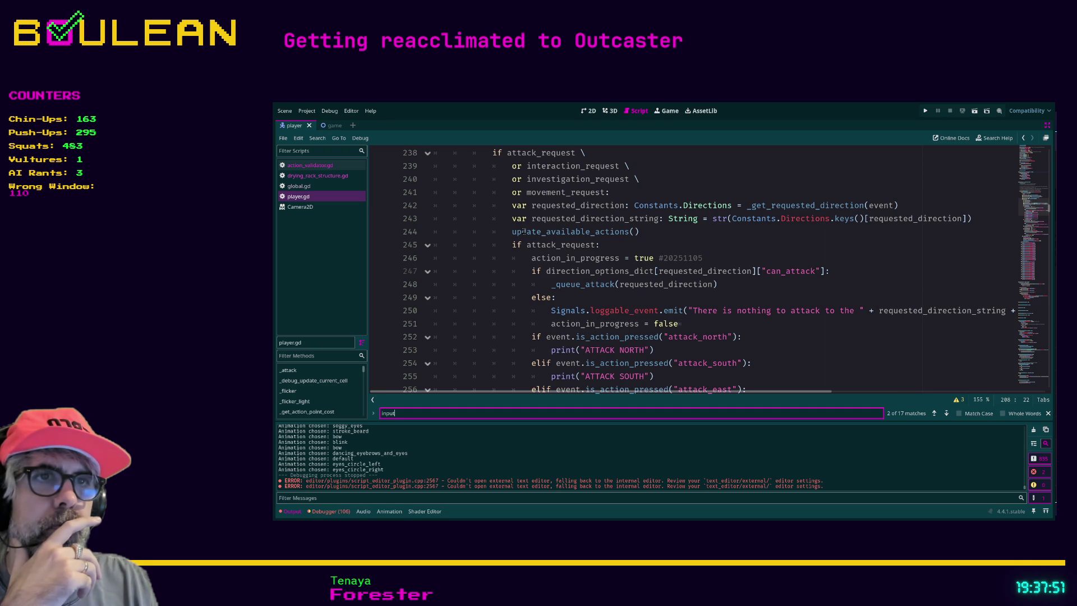
scroll(524, 231, up, 3)
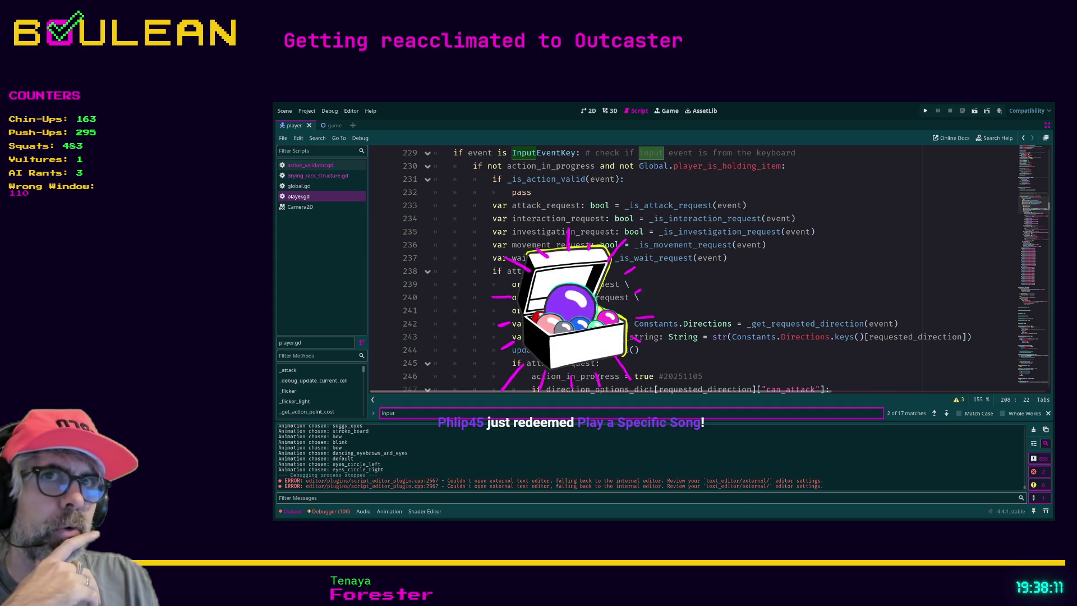
Step: Review is_action_valid in action_validator.gd, then return to player.gd
click(324, 168)
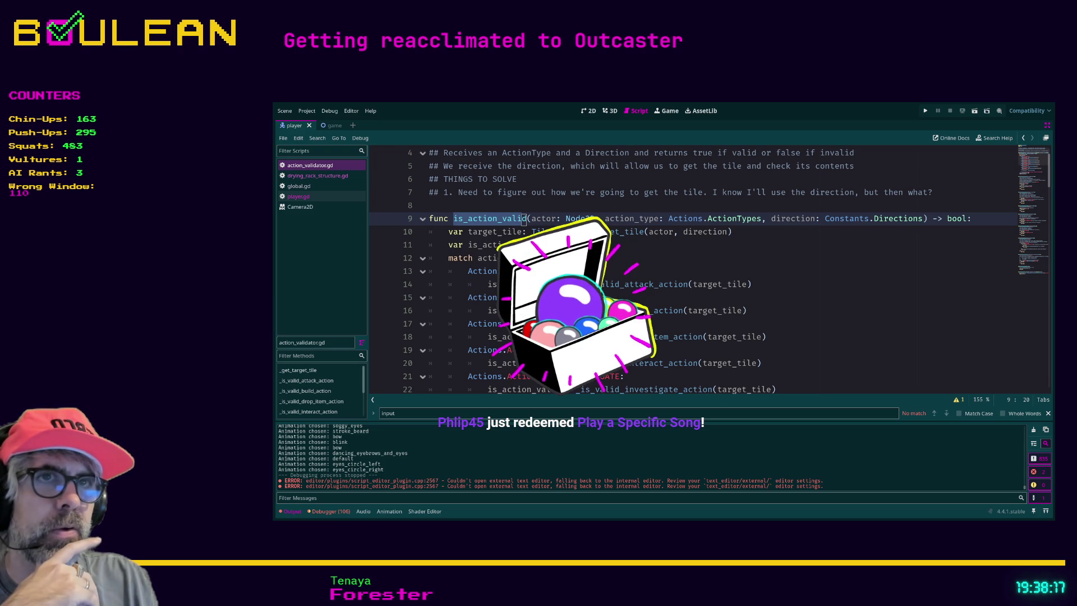
click(313, 199)
scroll(499, 238, down, 4)
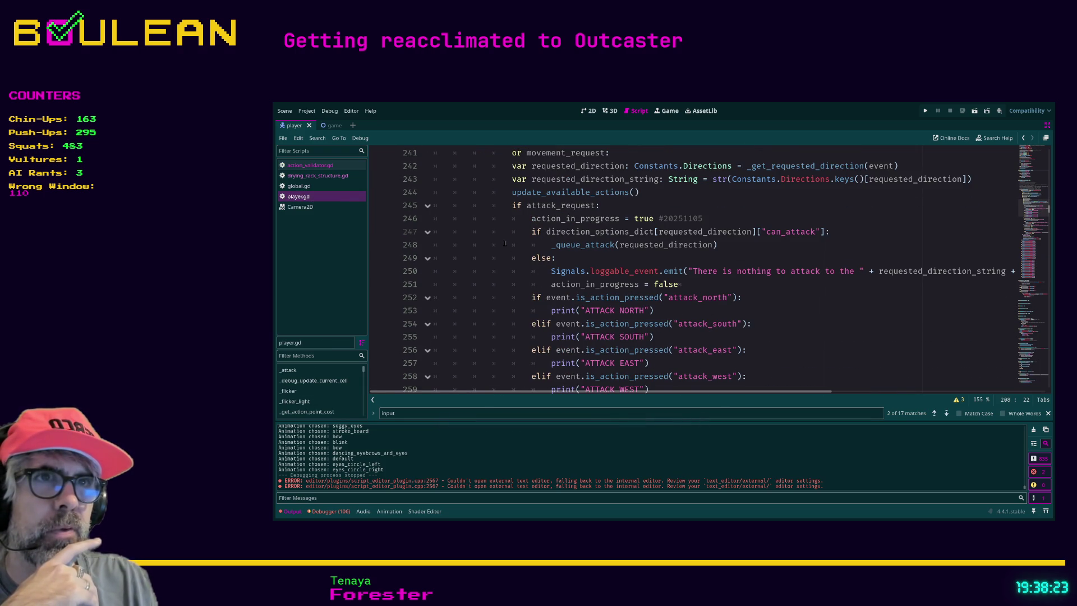
scroll(658, 232, up, 3)
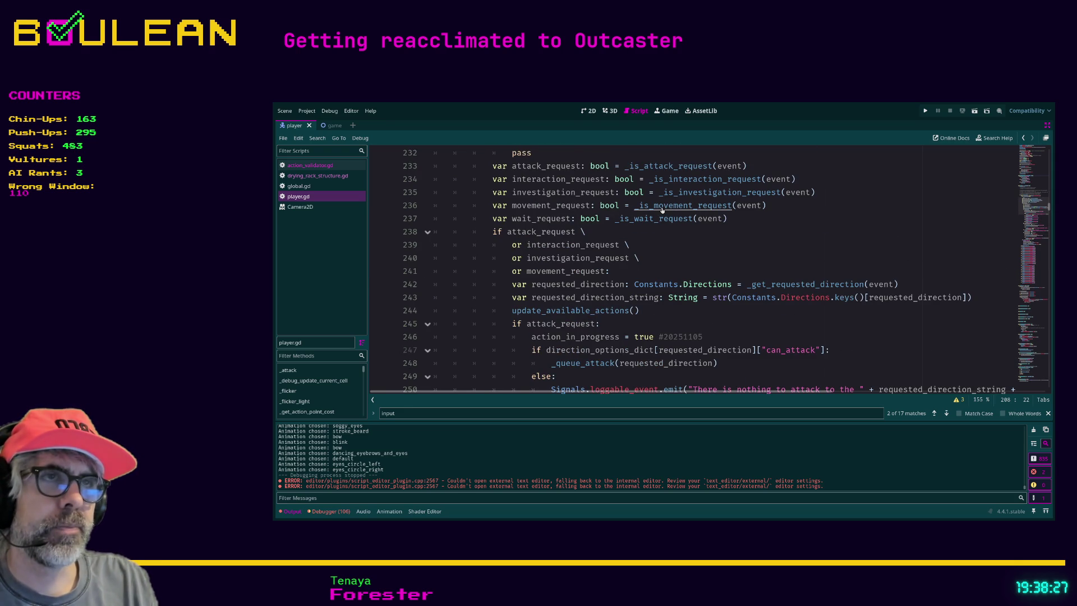
Step: Jump to _is_movement_request and check its move_north condition on line 607 against action_validator.gd
ctrl+click(662, 209)
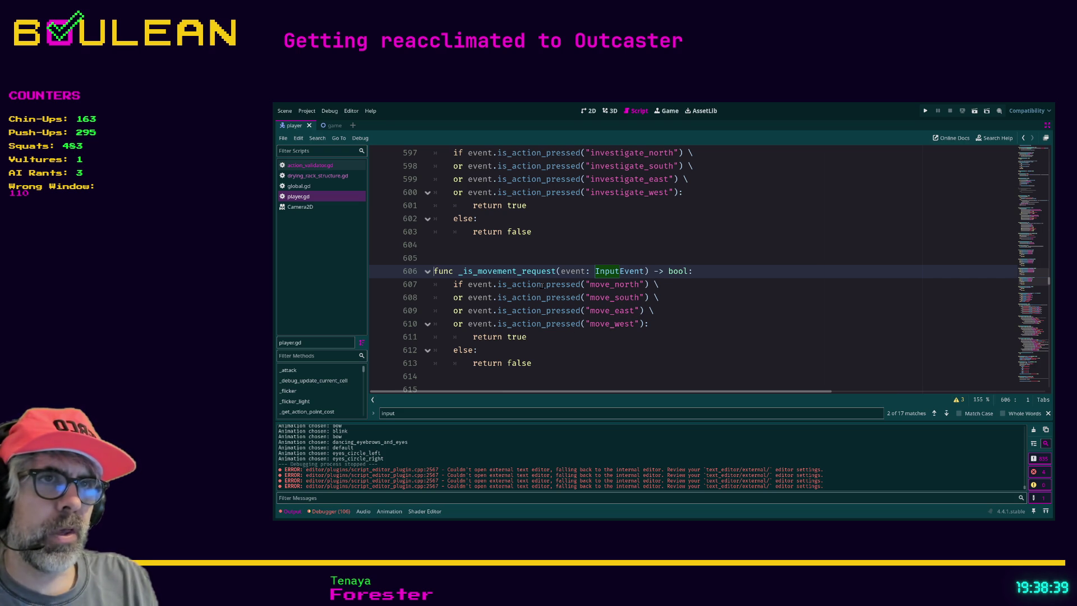
click(650, 284)
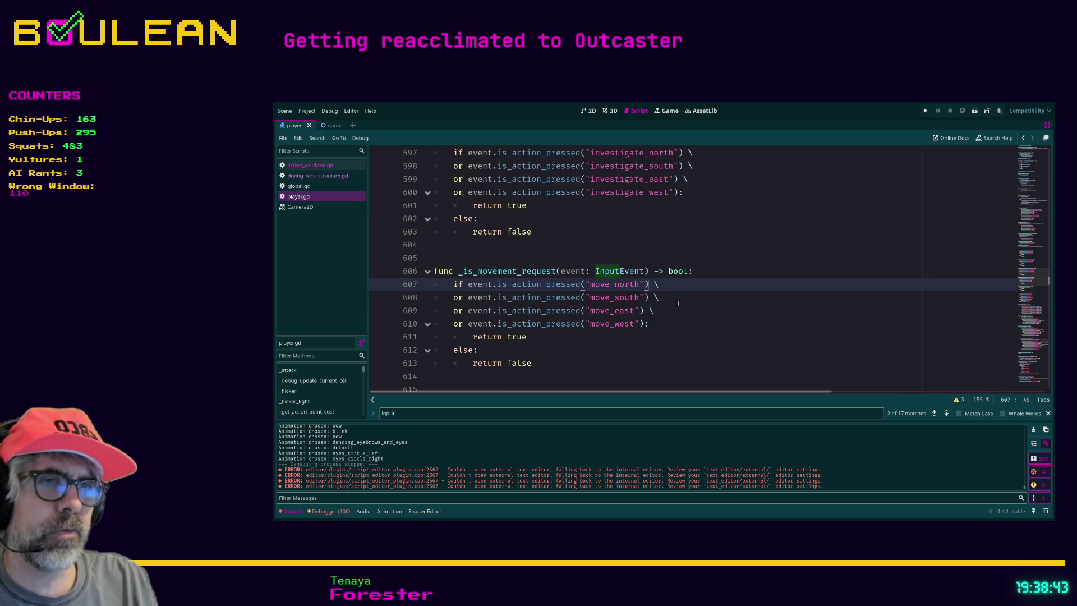
click(311, 167)
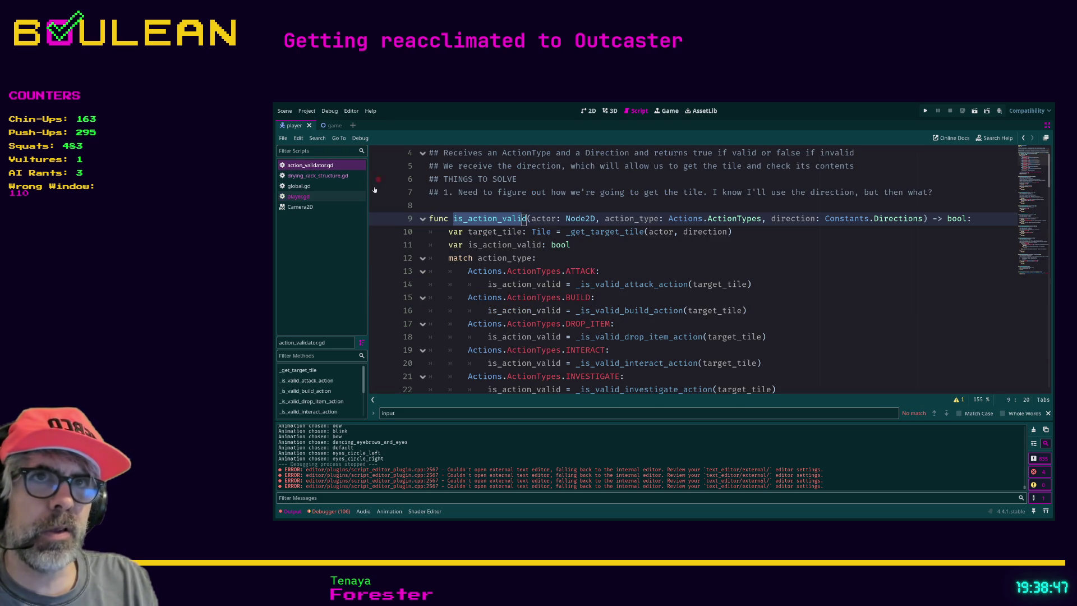
click(318, 200)
click(665, 284)
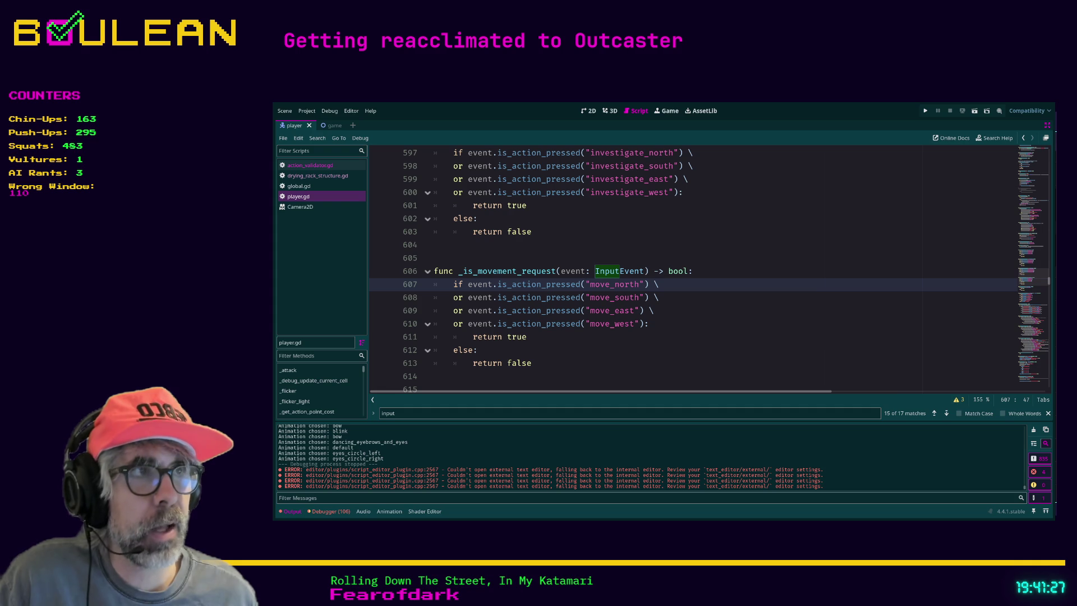
key(alt+Tab)
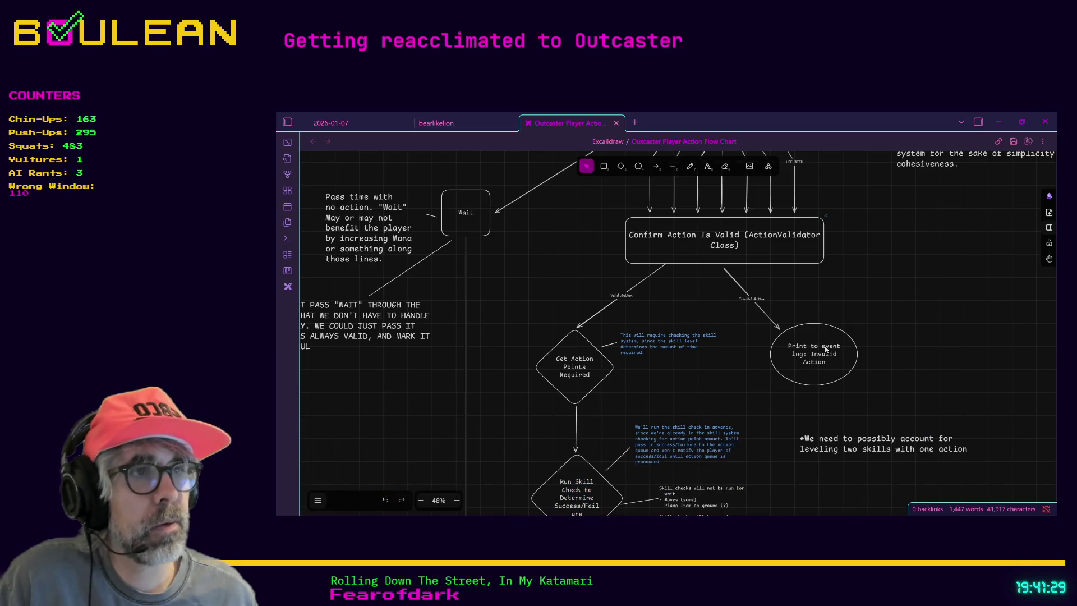
Step: Scroll the flow chart down to the validation and skill-check steps, then minimize Obsidian
scroll(742, 306, down, 3)
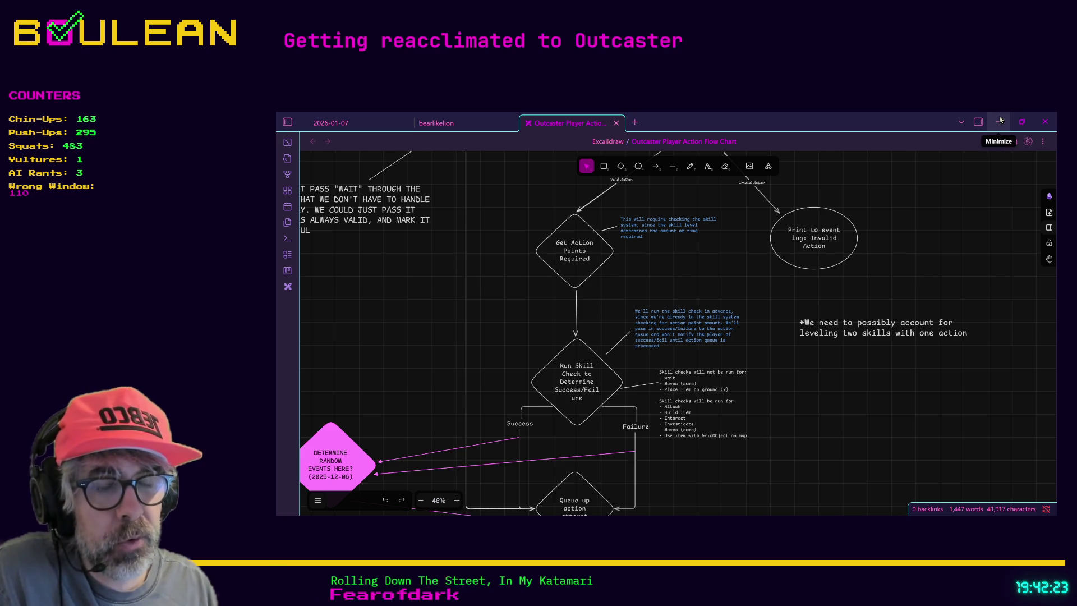
click(1000, 120)
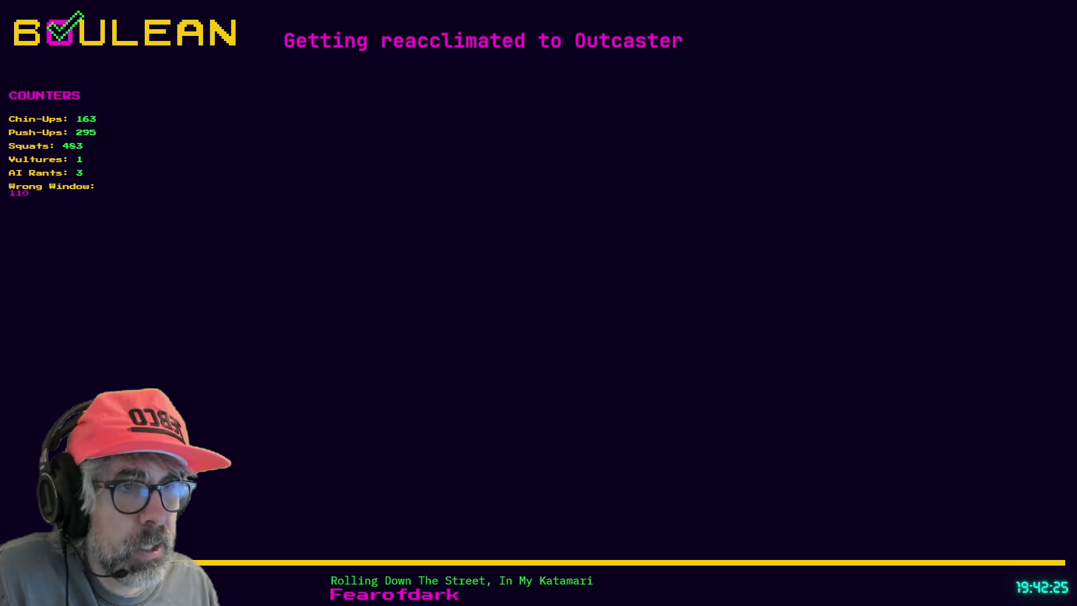
Step: Return to Godot and place the cursor at the end of line 612 in player.gd
key(alt+Tab)
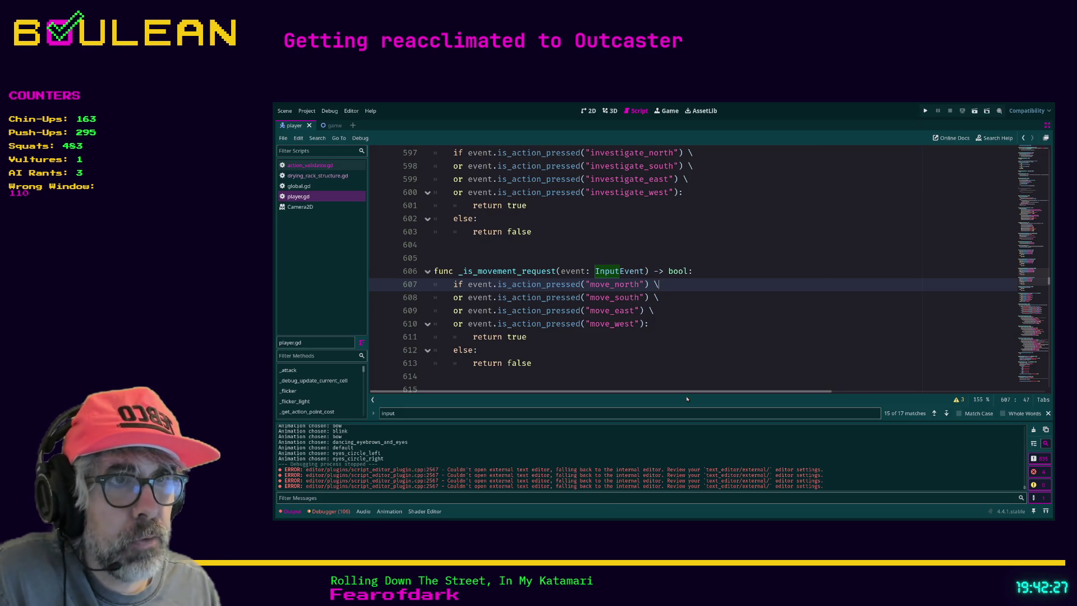
click(722, 354)
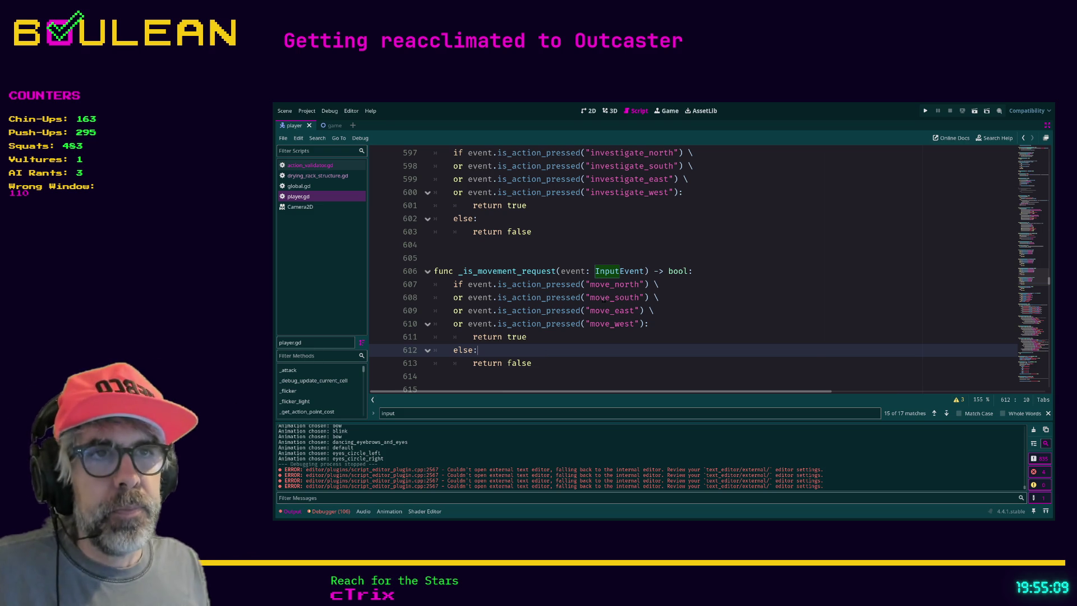
Step: Scroll up through player.gd to the _is_action_valid function around line 480
scroll(593, 336, up, 3)
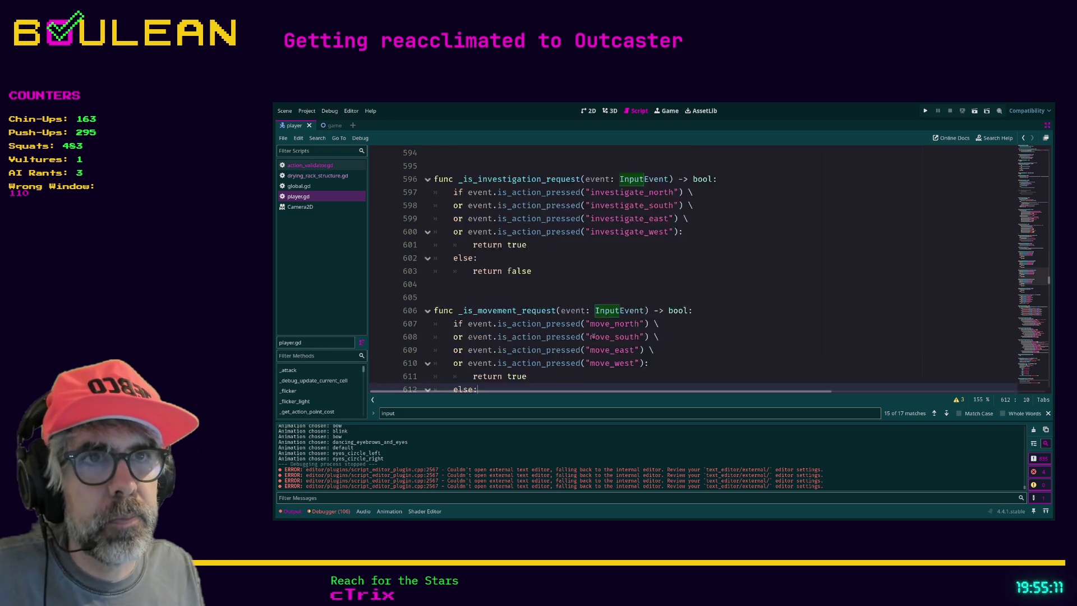
scroll(593, 336, up, 1)
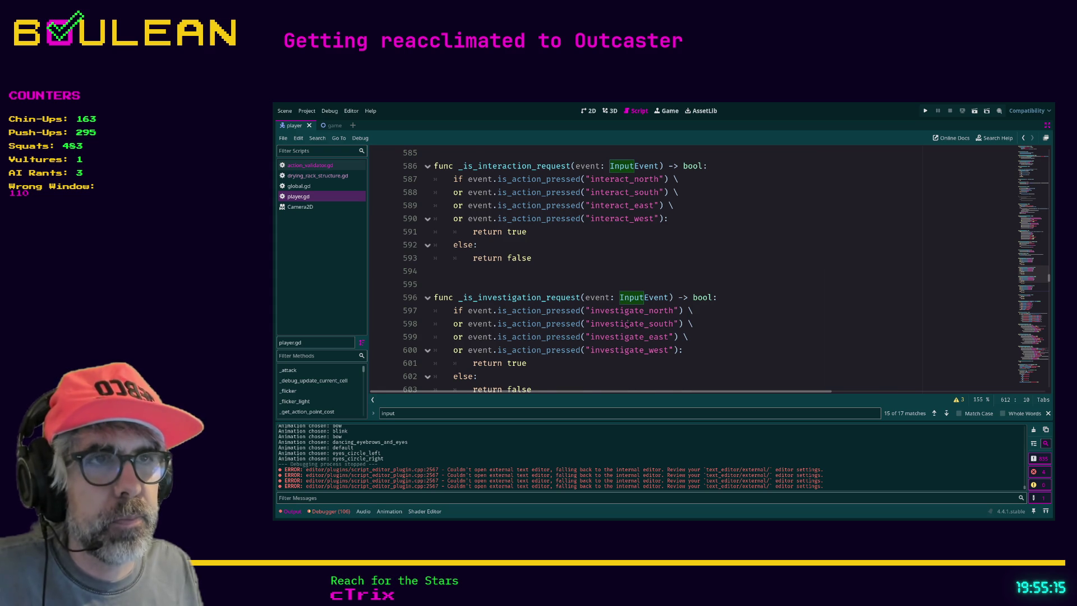
scroll(628, 322, up, 1)
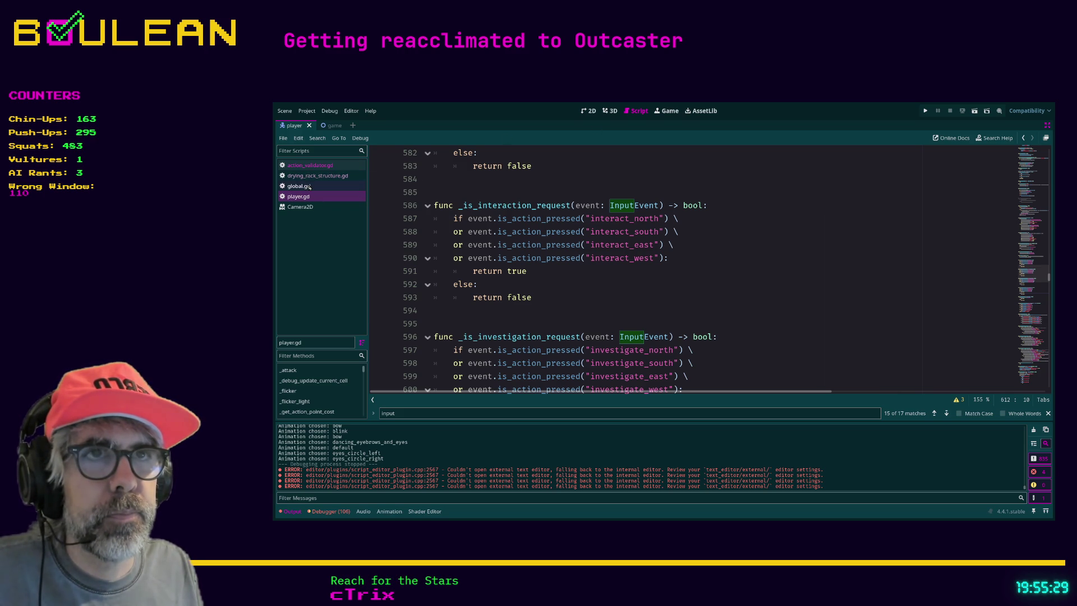
scroll(616, 244, up, 6)
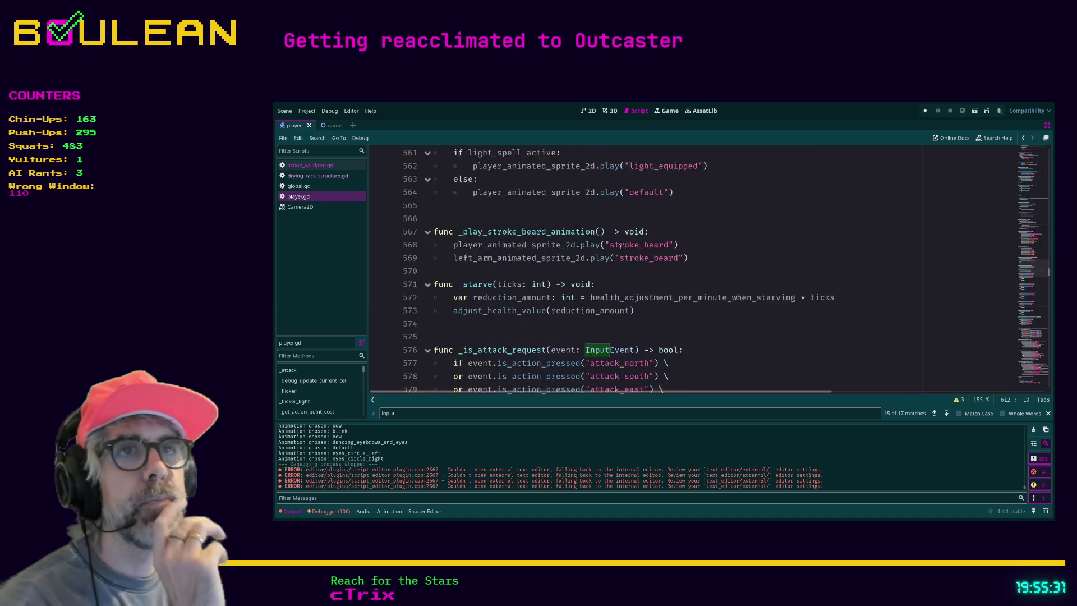
scroll(616, 244, up, 10)
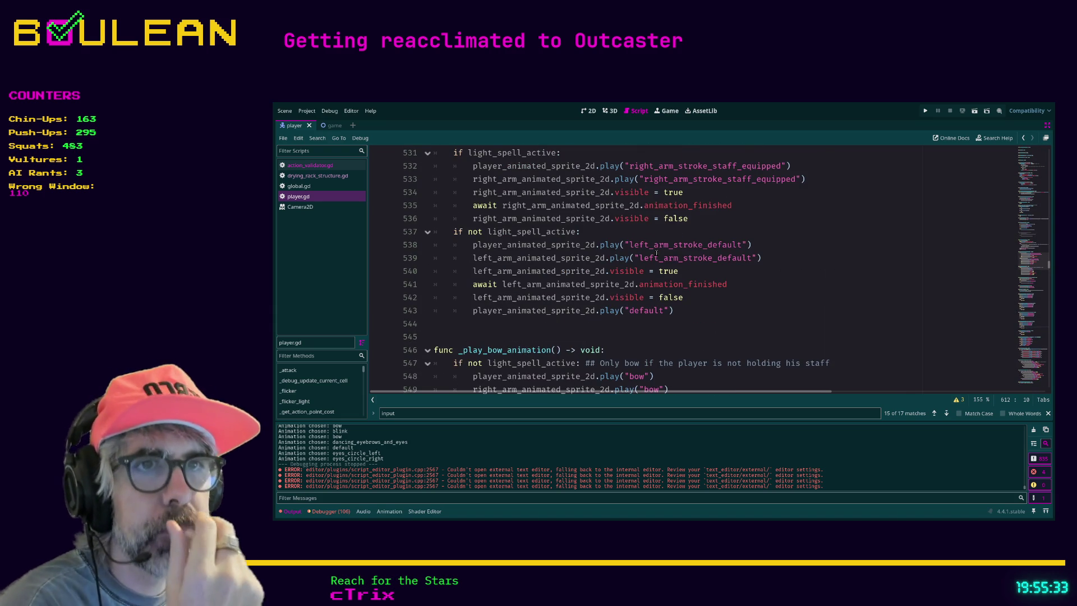
scroll(616, 252, up, 6)
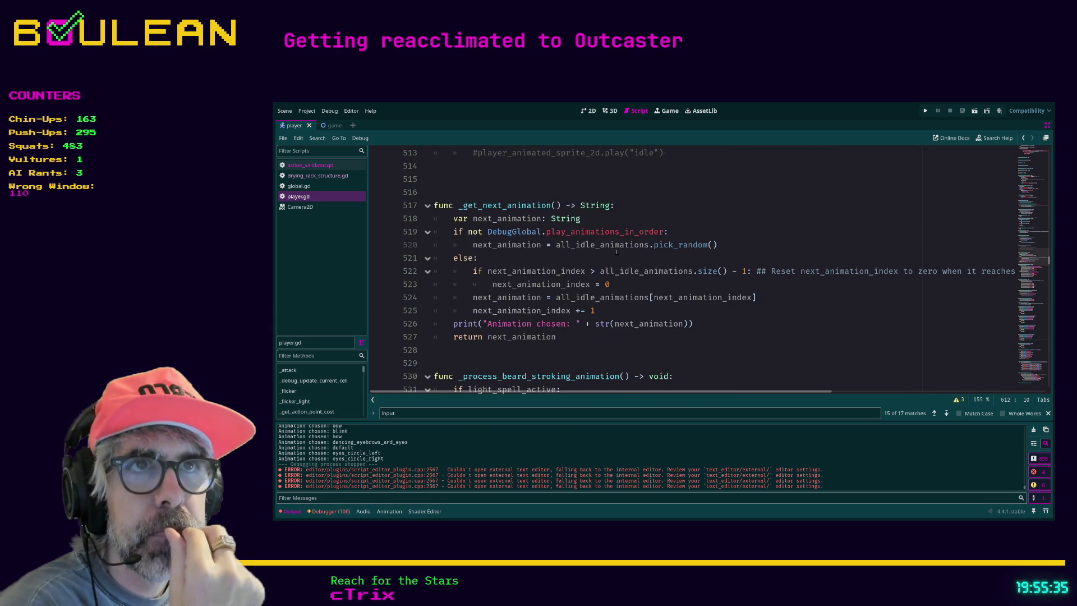
scroll(602, 275, down, 1)
scroll(602, 275, up, 7)
scroll(602, 276, up, 3)
scroll(602, 276, down, 1)
scroll(601, 275, up, 2)
scroll(601, 275, up, 3)
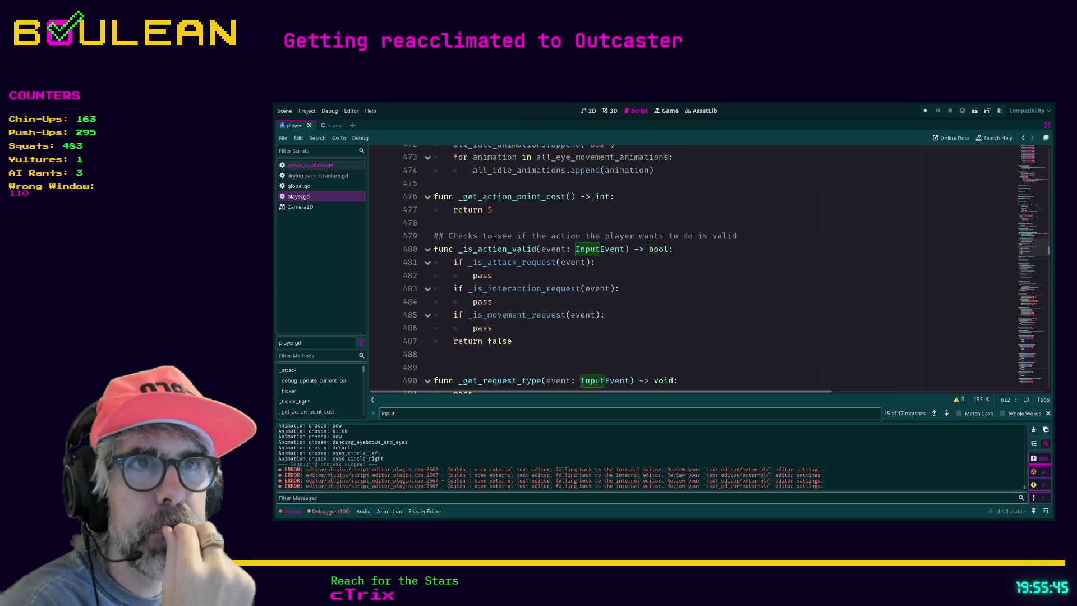
scroll(554, 278, up, 1)
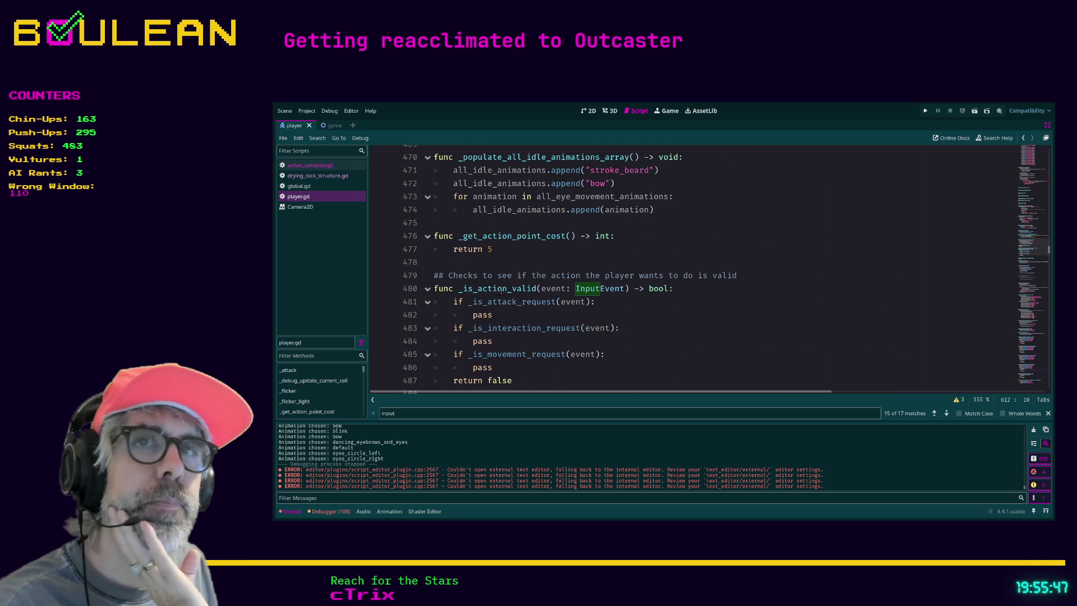
Step: Glance at global.gd, return to player.gd, and place the cursor after line 486's pass
click(299, 186)
click(298, 197)
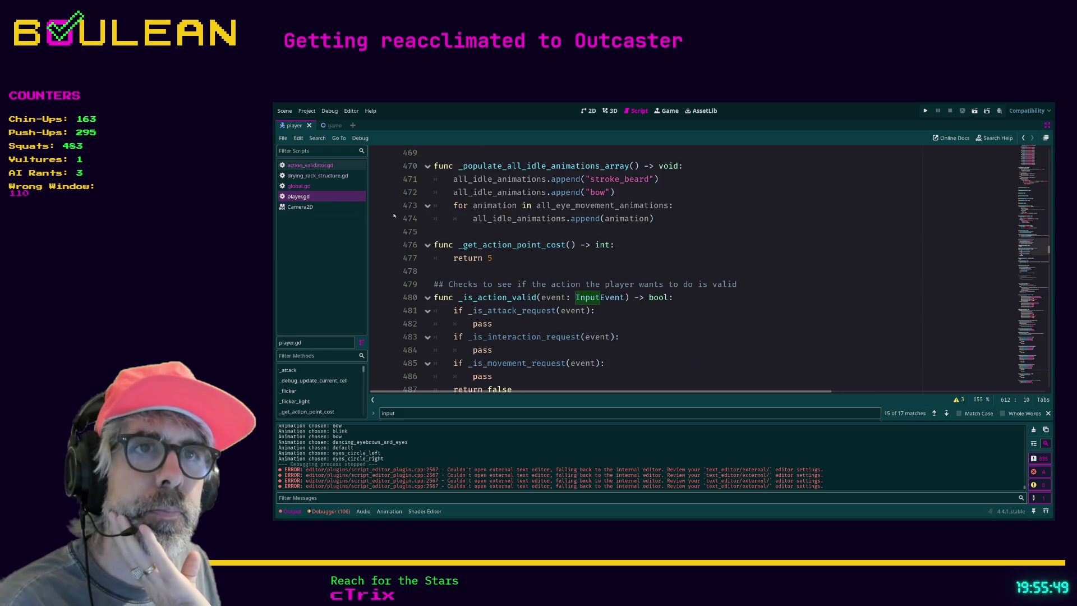
scroll(555, 268, down, 1)
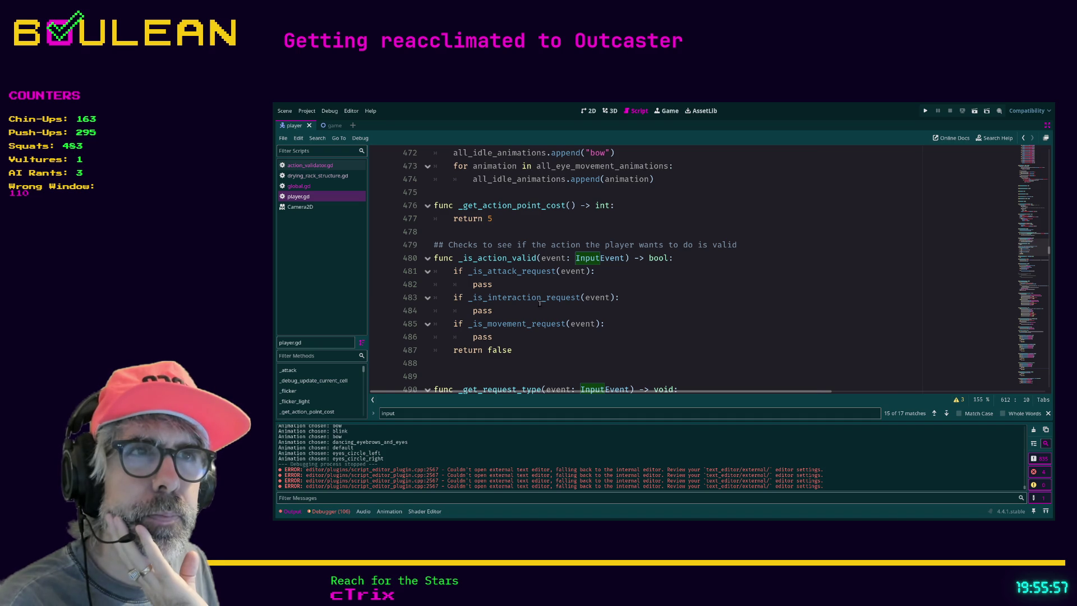
click(545, 337)
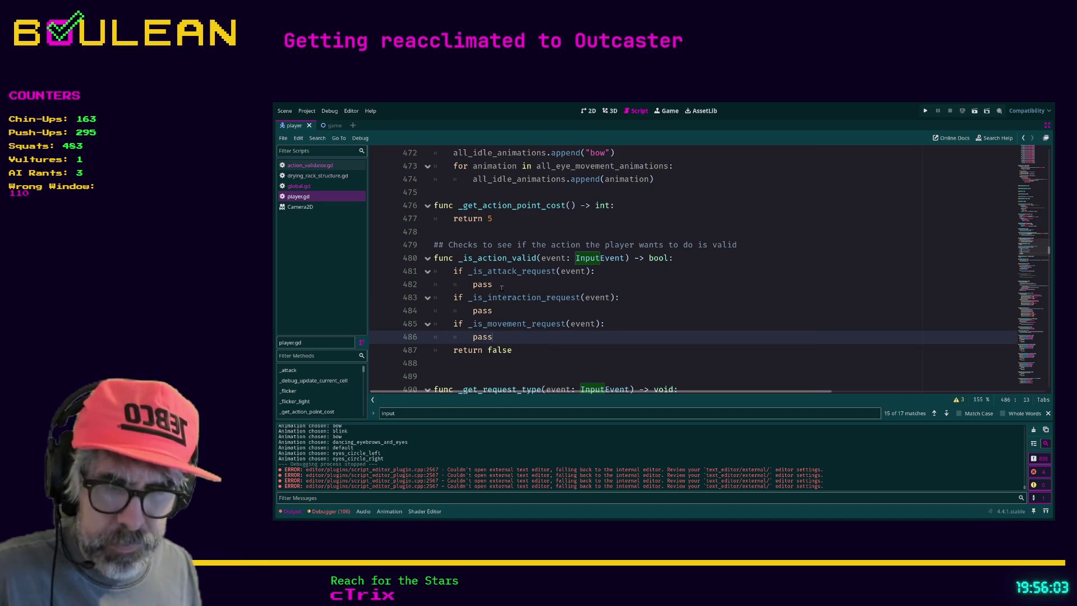
Step: Search player.gd for 'is_action_valid' with Ctrl+F and jump through its matches
key(ctrl+f)
text(is)
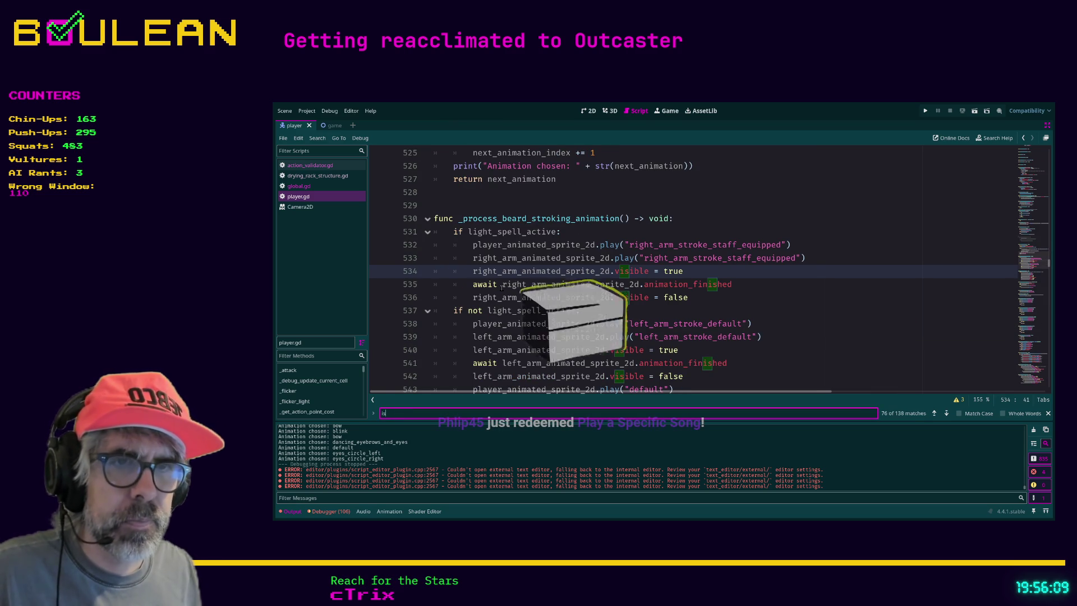
text(_)
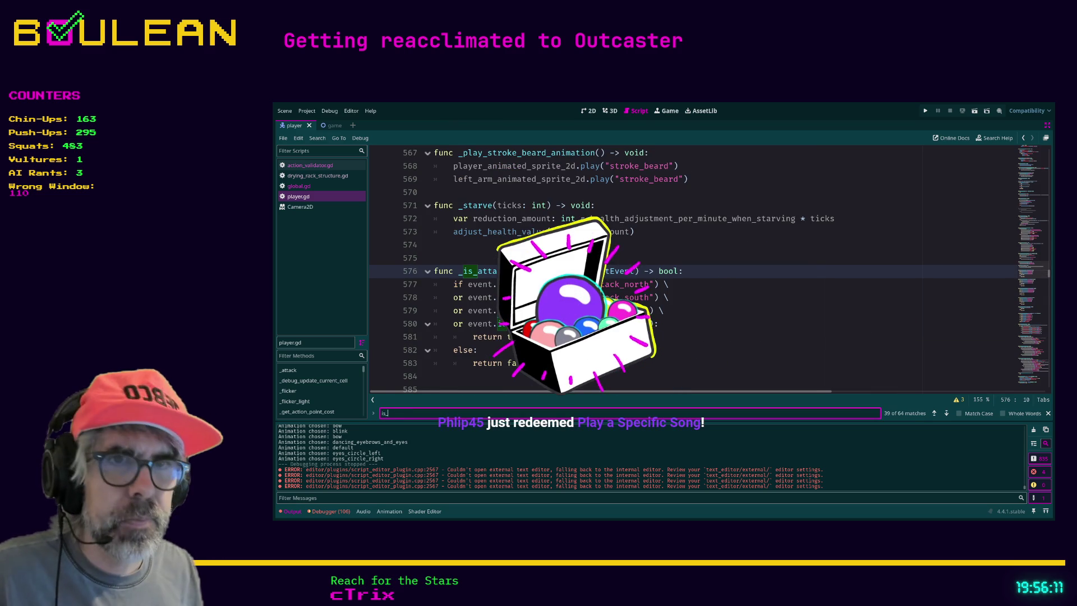
text(acn)
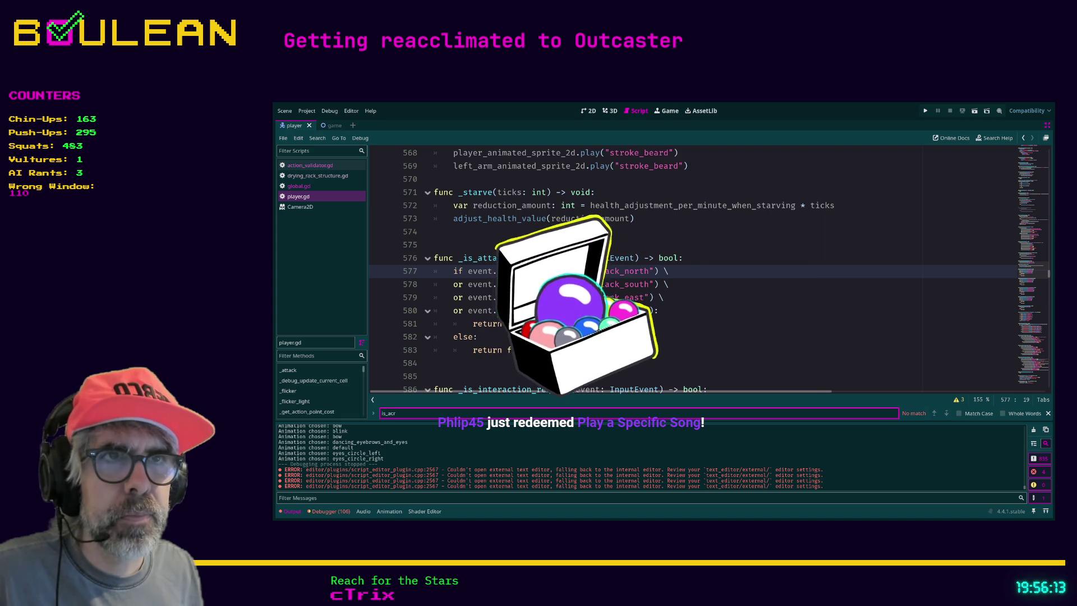
key(BackSpace)
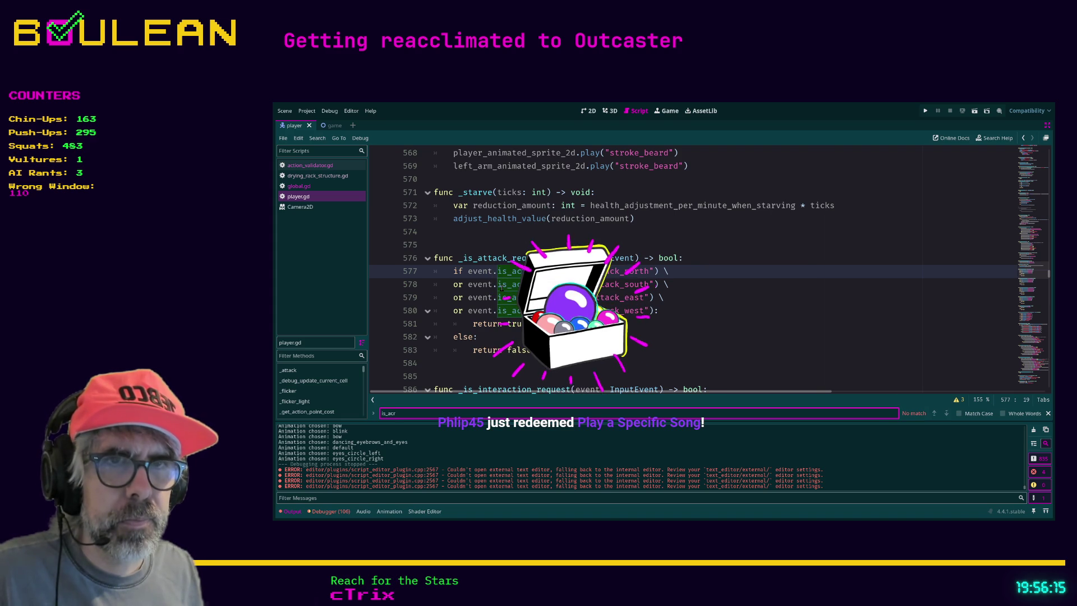
text(tion)
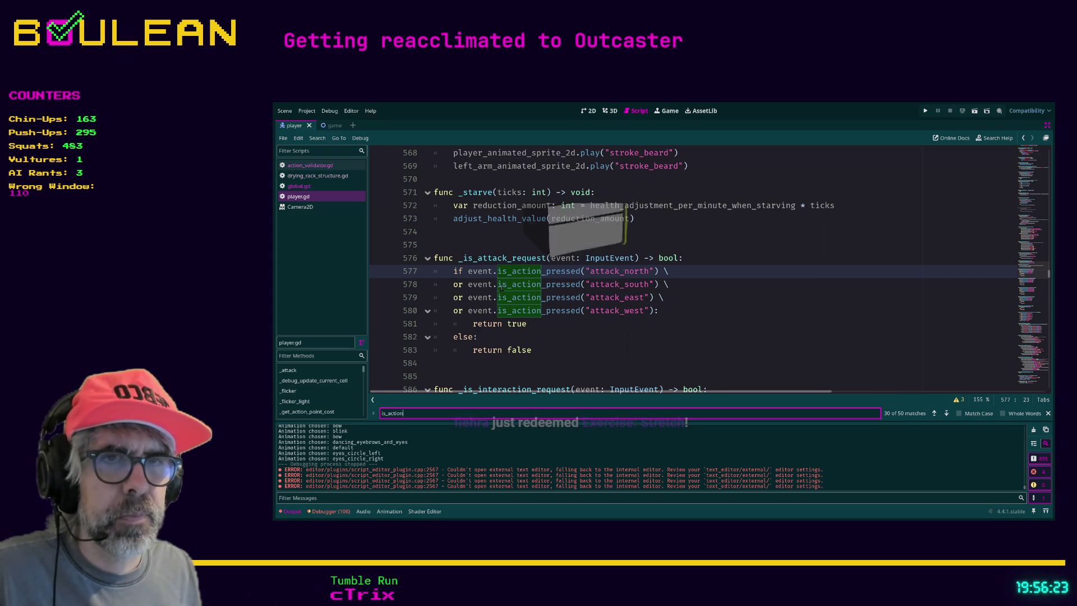
text(_vx)
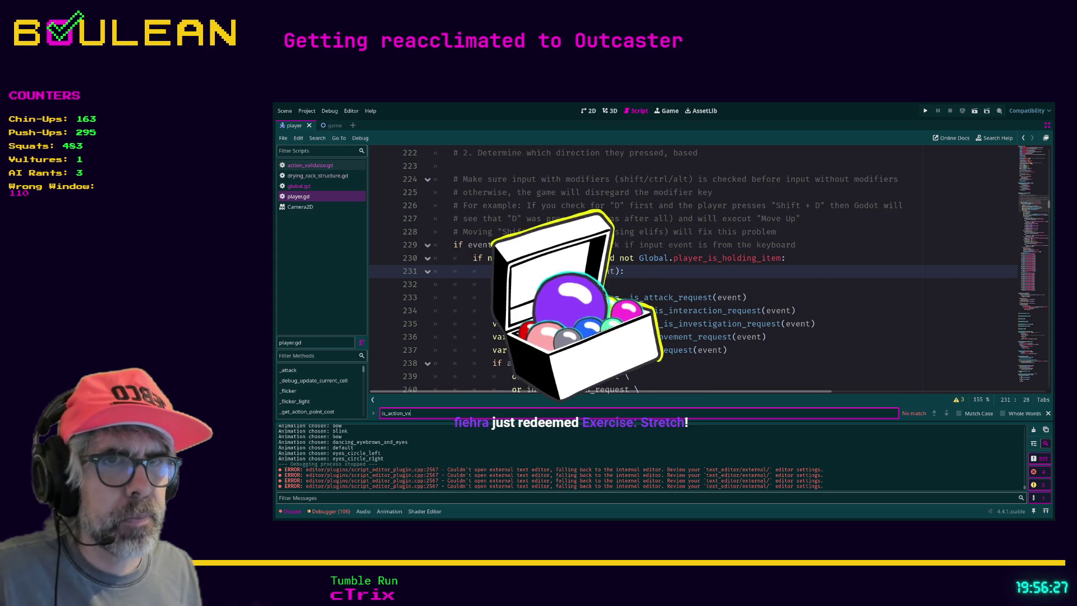
key(BackSpace)
key(BackSpace)
text(b)
key(BackSpace)
text(v)
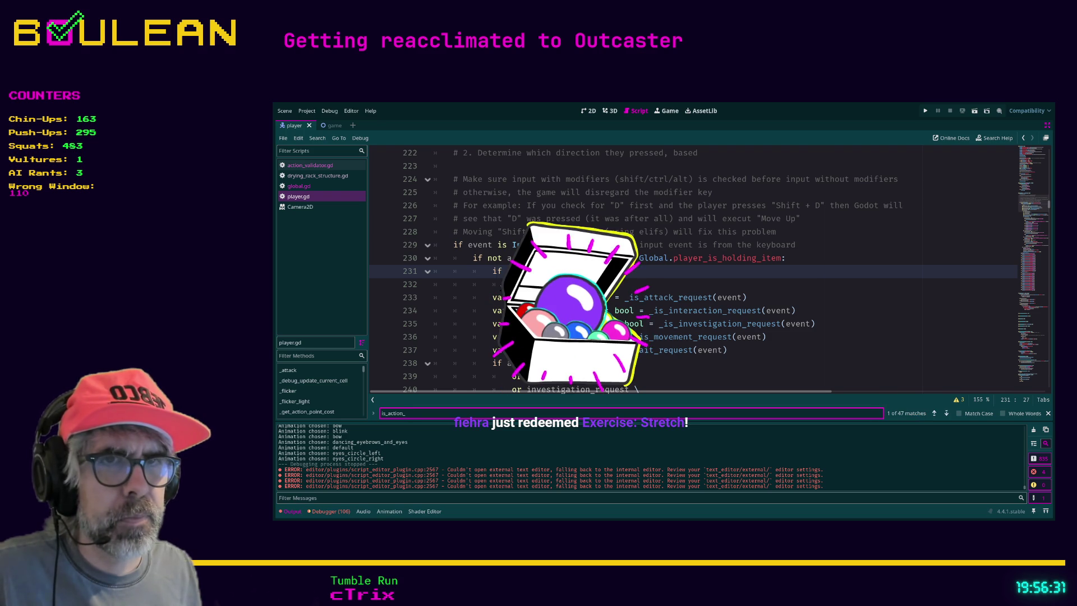
text(alic)
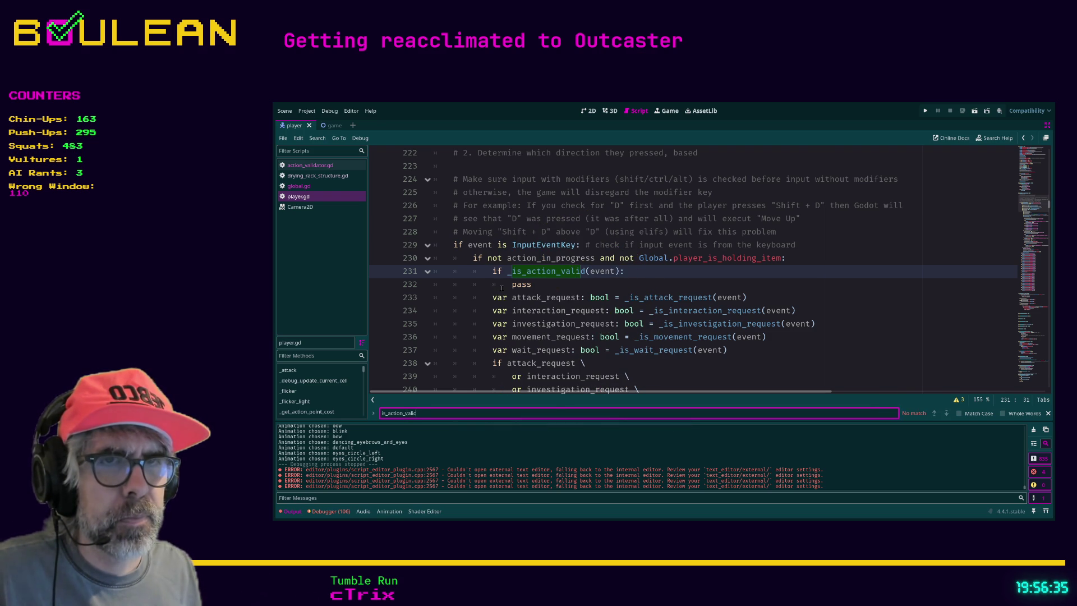
key(BackSpace)
text(d)
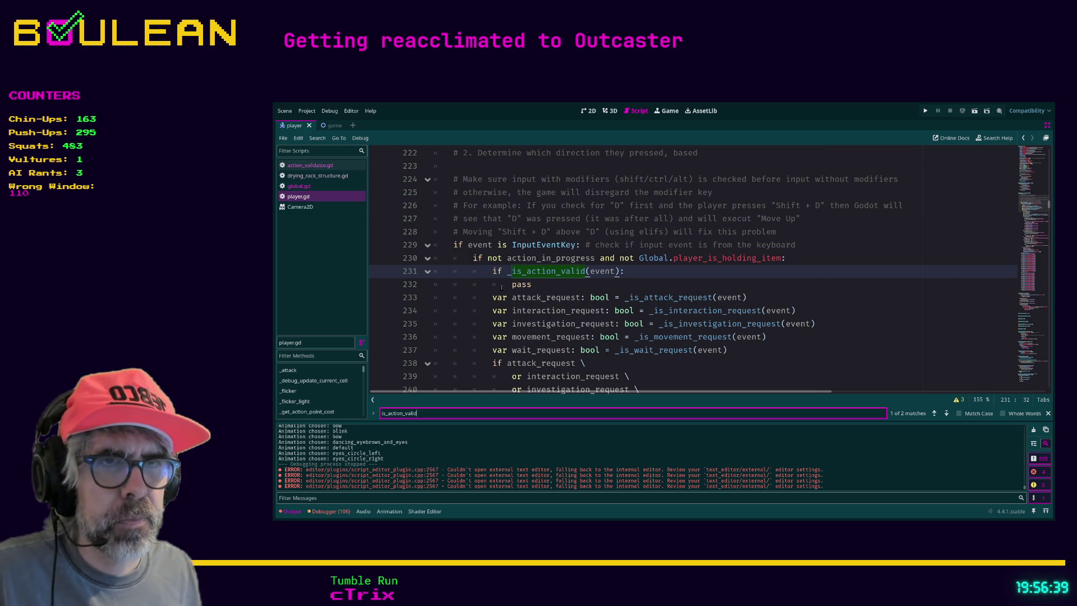
key(Return)
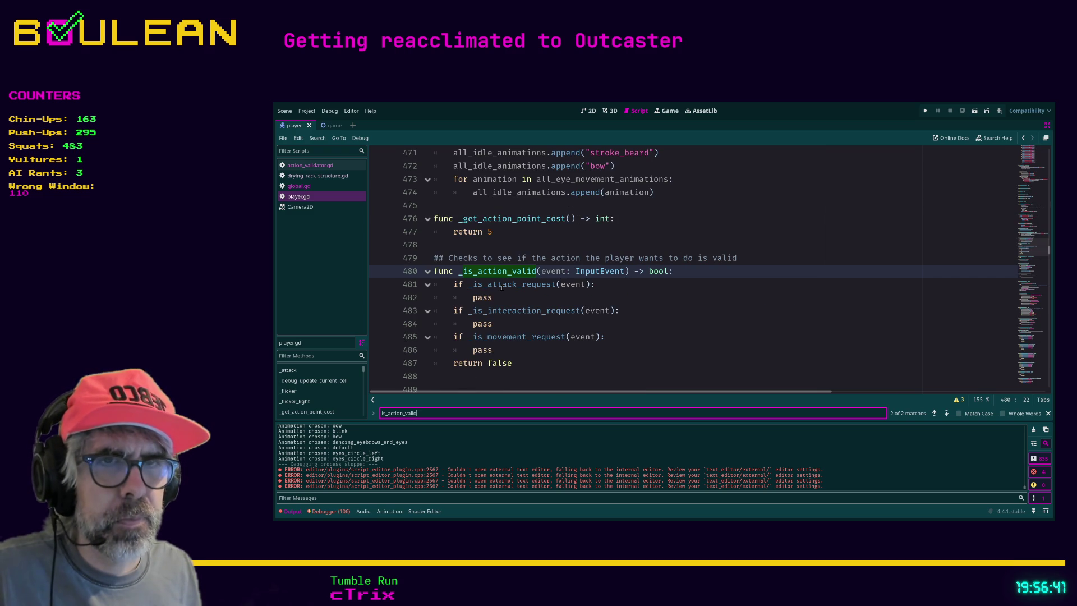
key(Return)
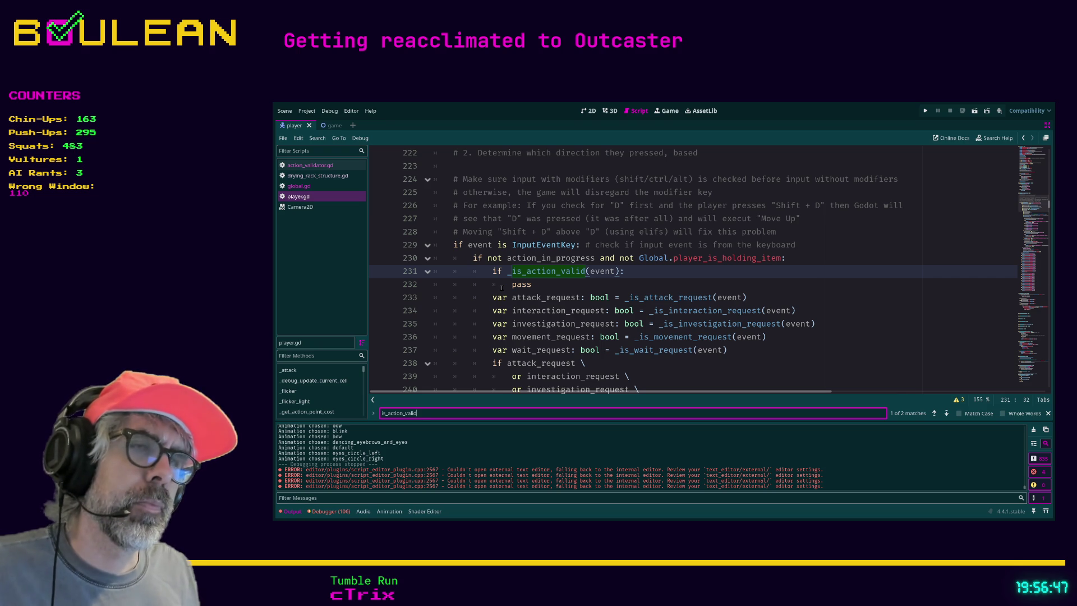
key(Return)
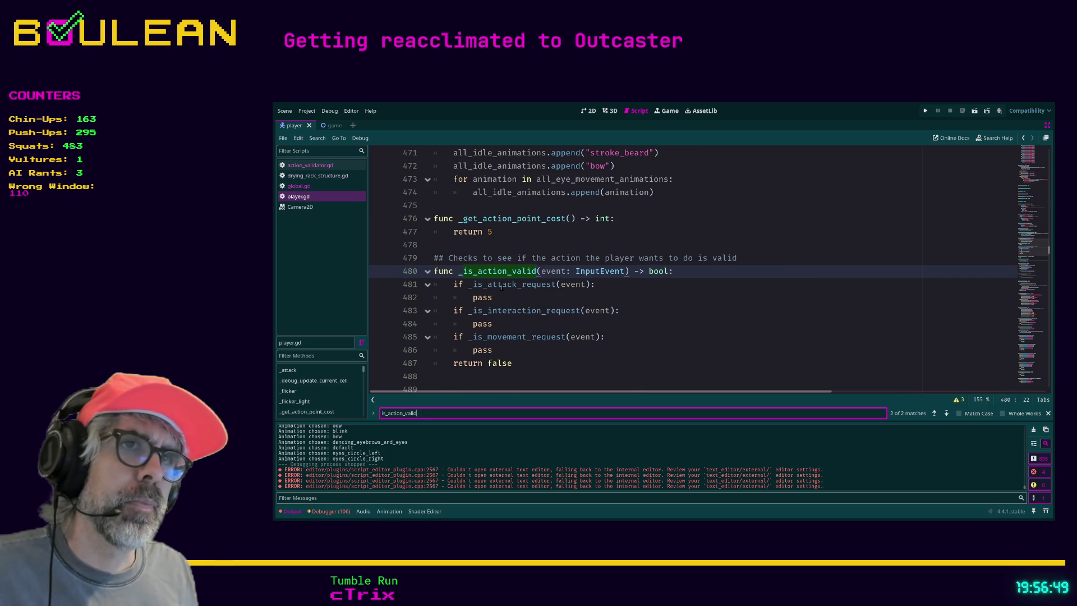
key(Return)
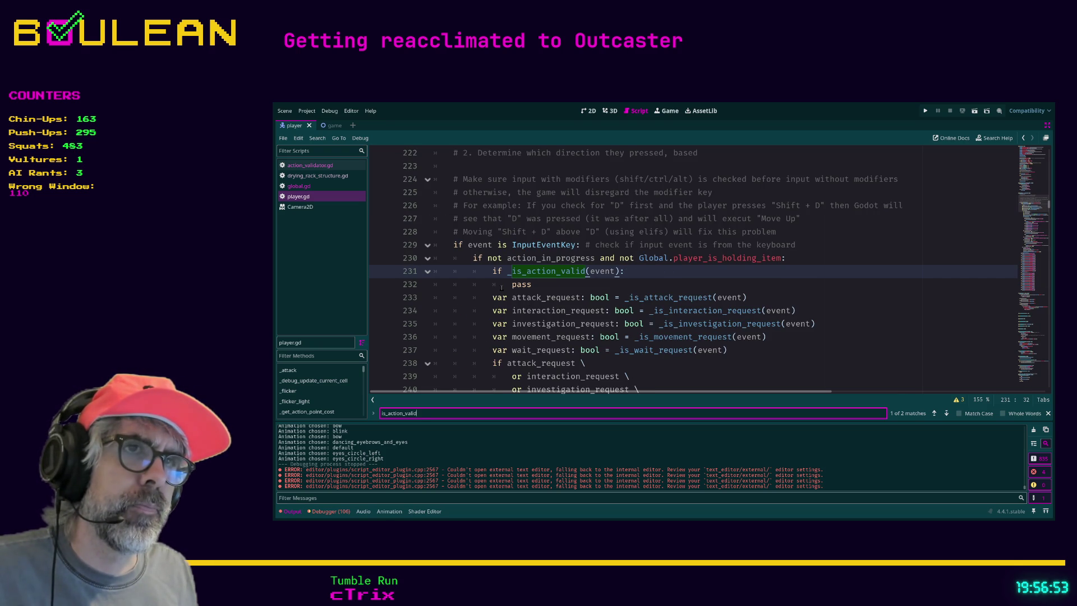
key(Return)
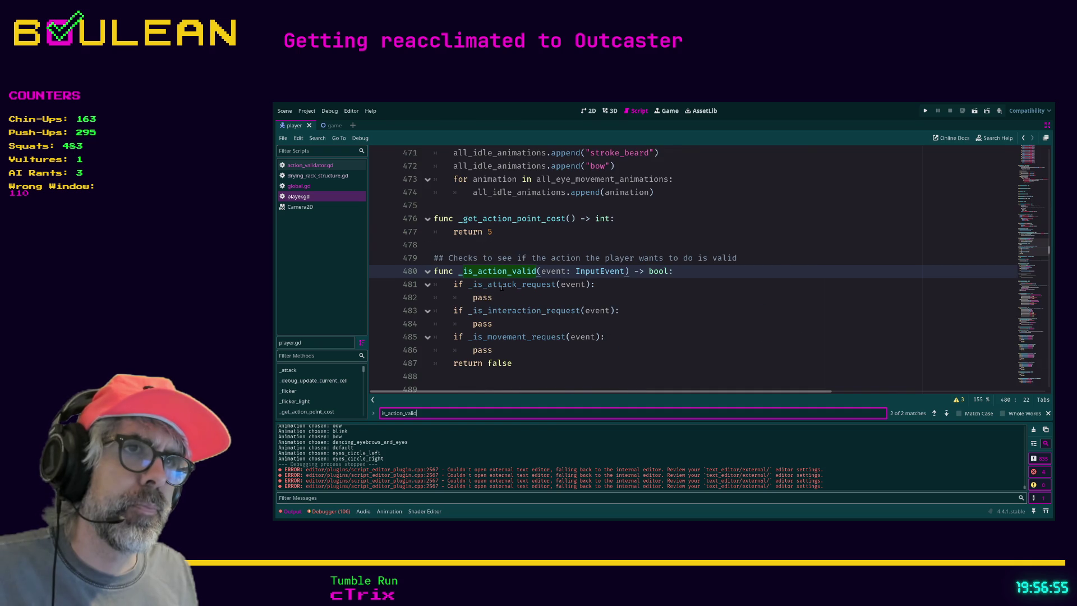
key(Return)
key(Return)
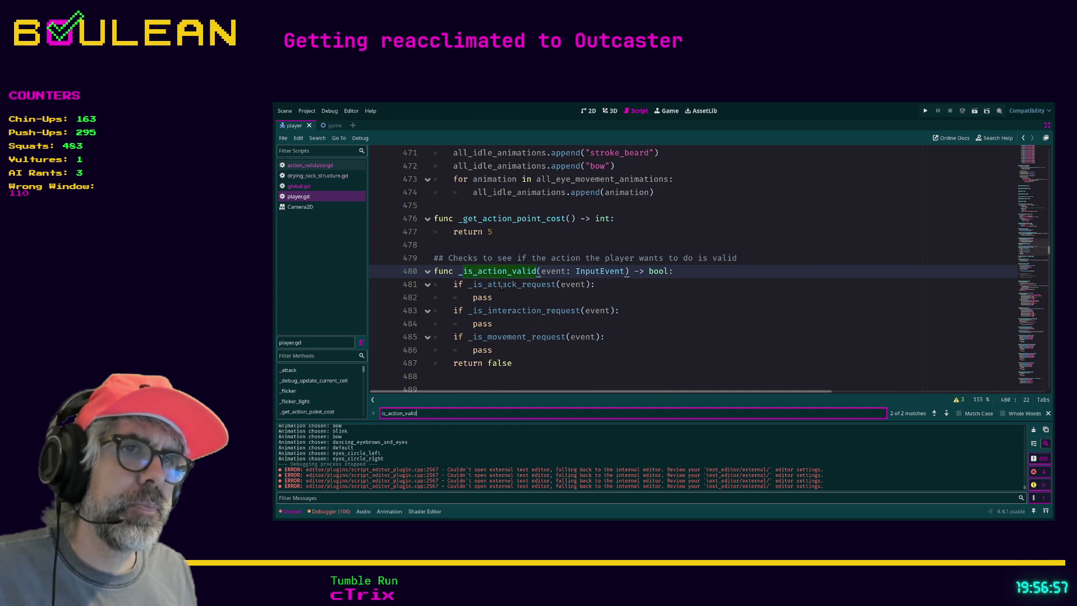
key(Return)
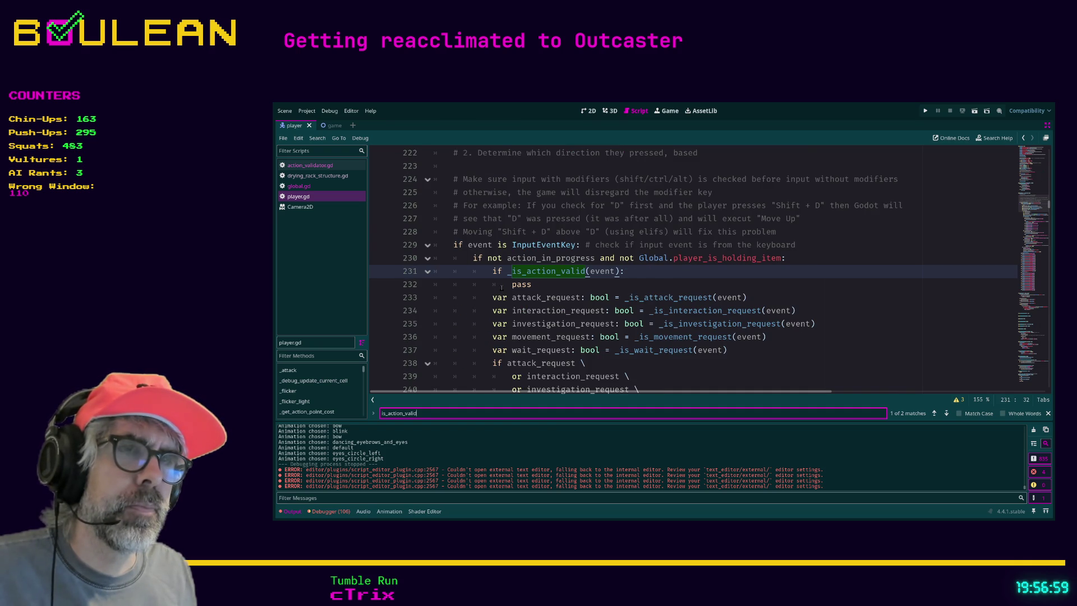
key(Return)
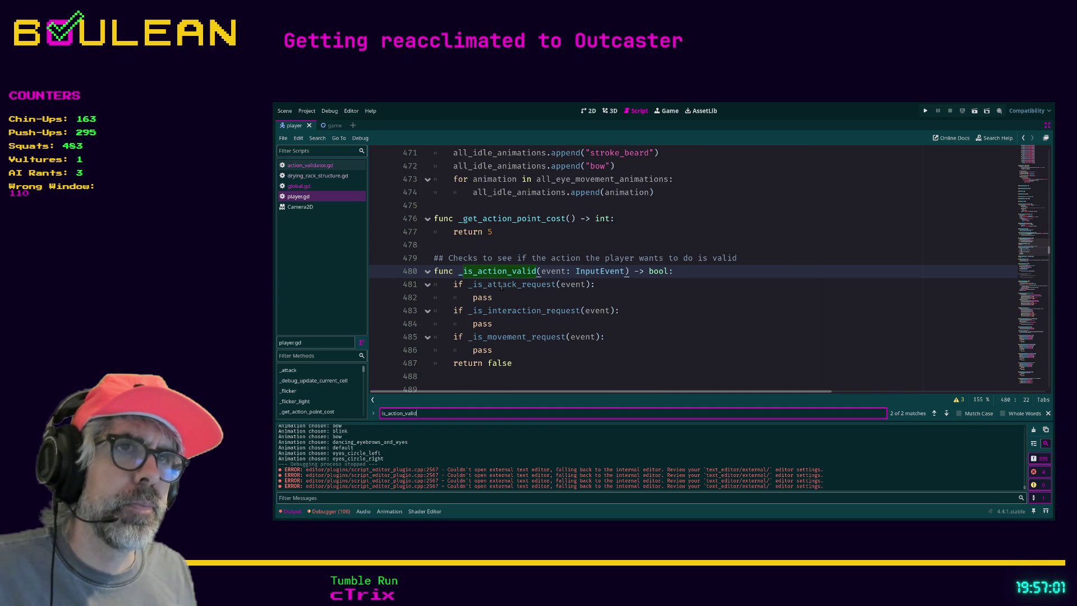
Step: Comment out the whole _is_action_valid function, lines 480–487, with Ctrl+K
click(509, 363)
drag(508, 362, 413, 274)
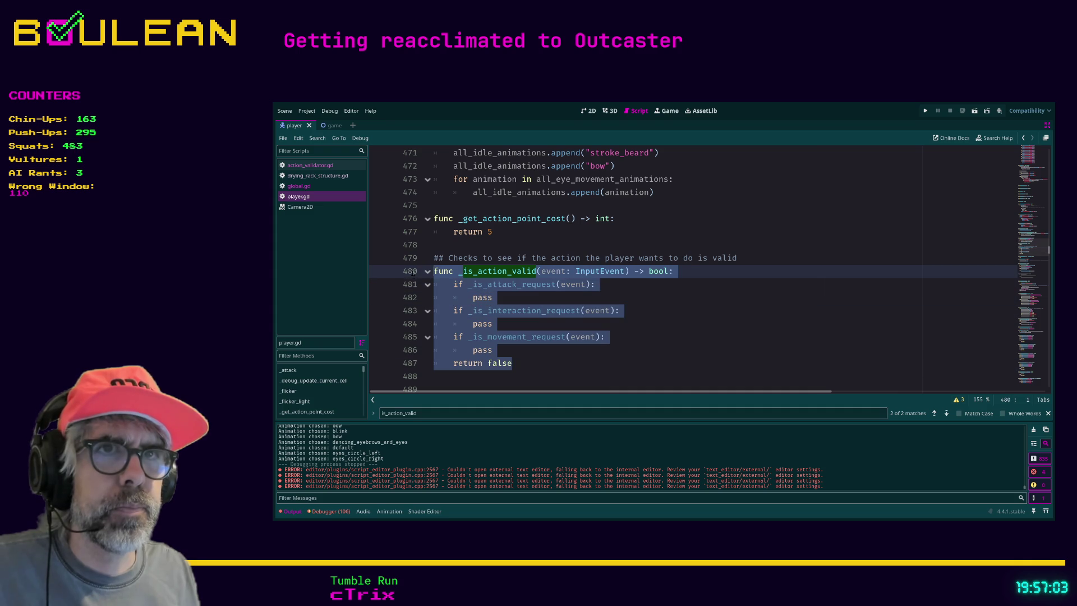
key(ctrl+k)
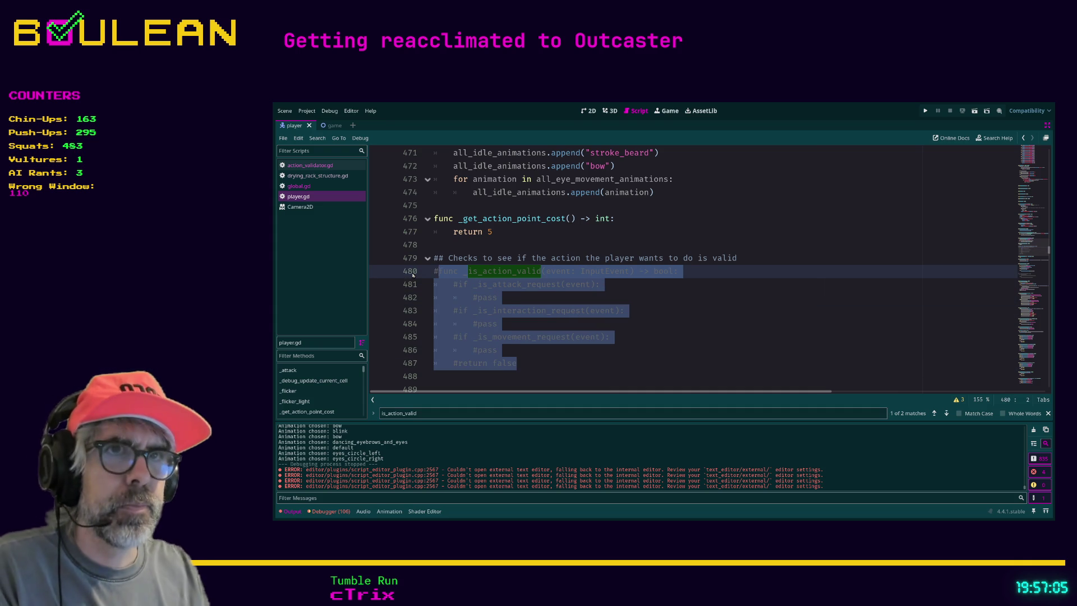
Step: Comment out the if/pass call site on lines 231–232 with Ctrl+K
click(947, 414)
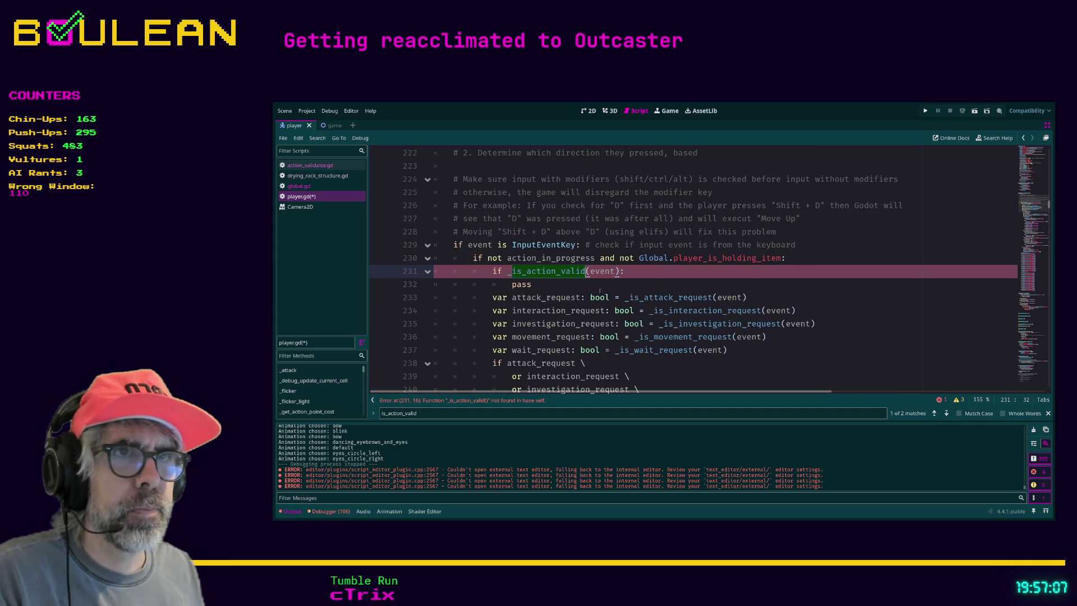
click(542, 279)
drag(542, 279, 425, 272)
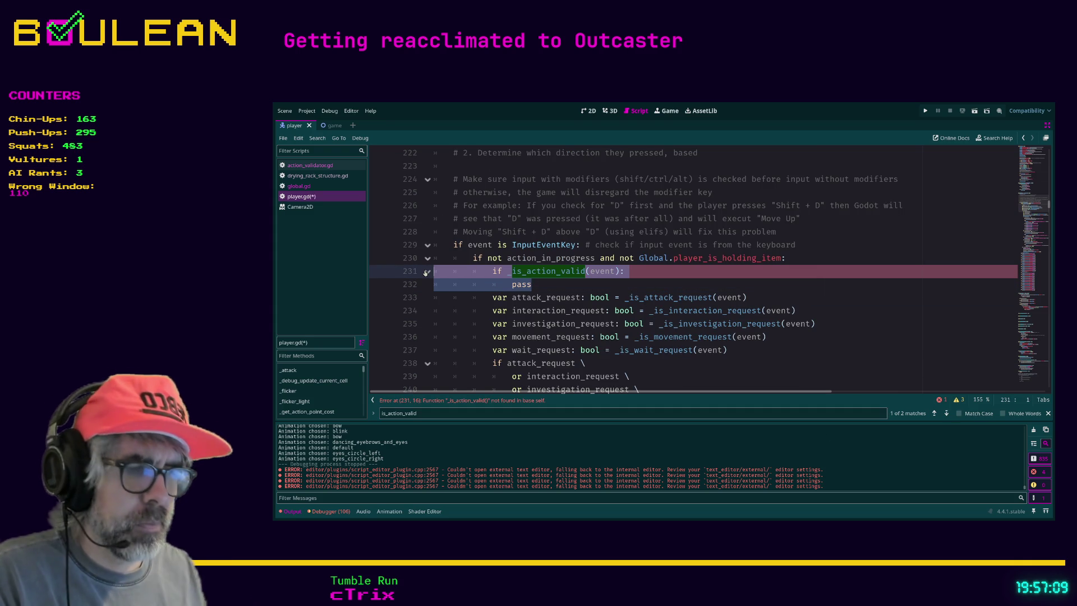
key(ctrl+k)
click(622, 274)
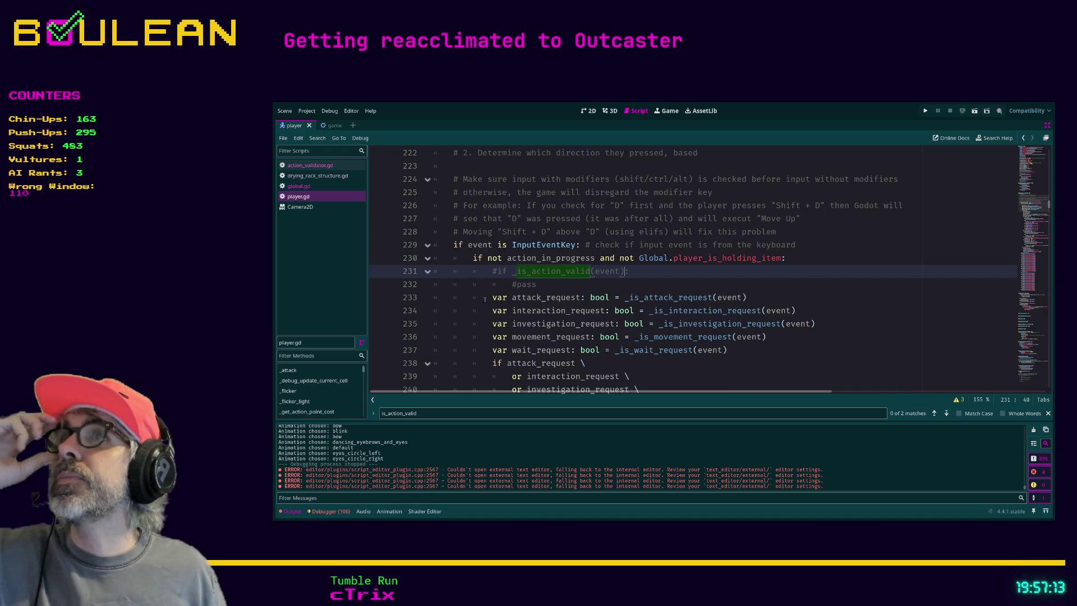
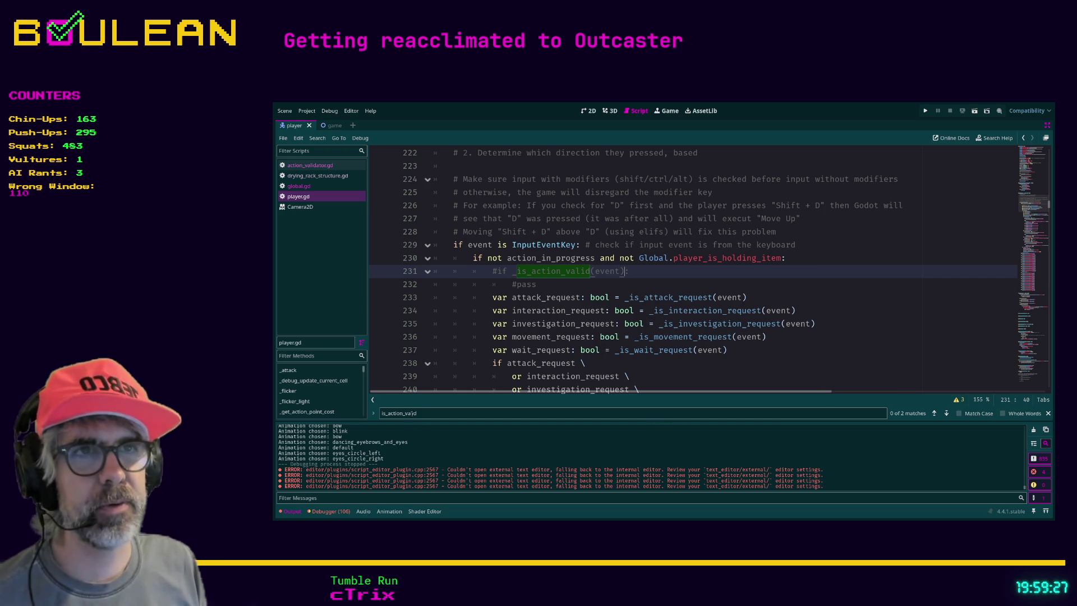
Step: Review the commented-out is_action_valid check in player.gd's keyboard-input branch
click(548, 286)
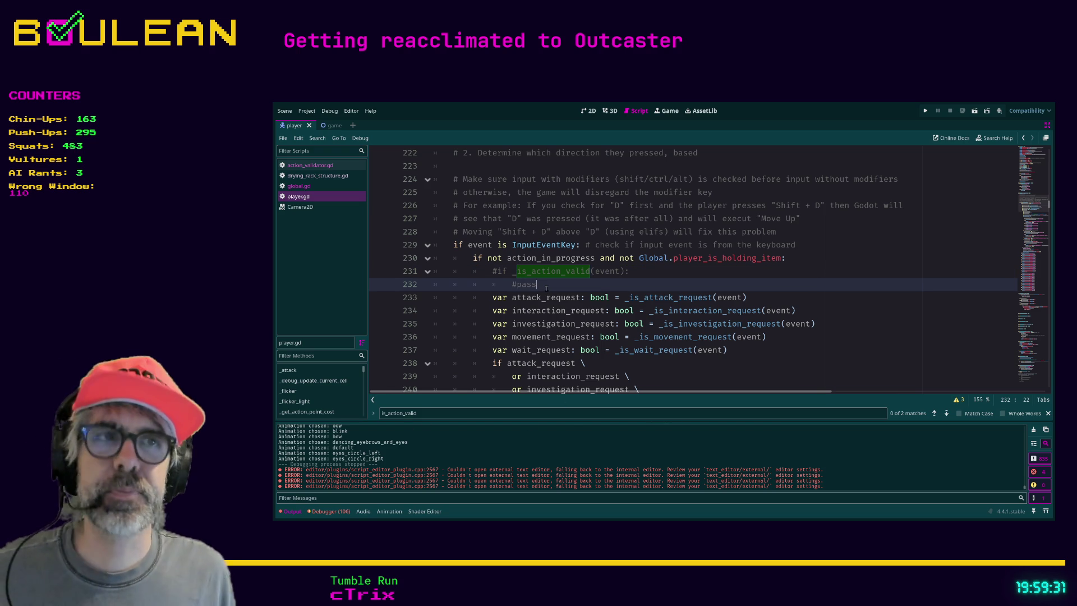
scroll(546, 288, up, 1)
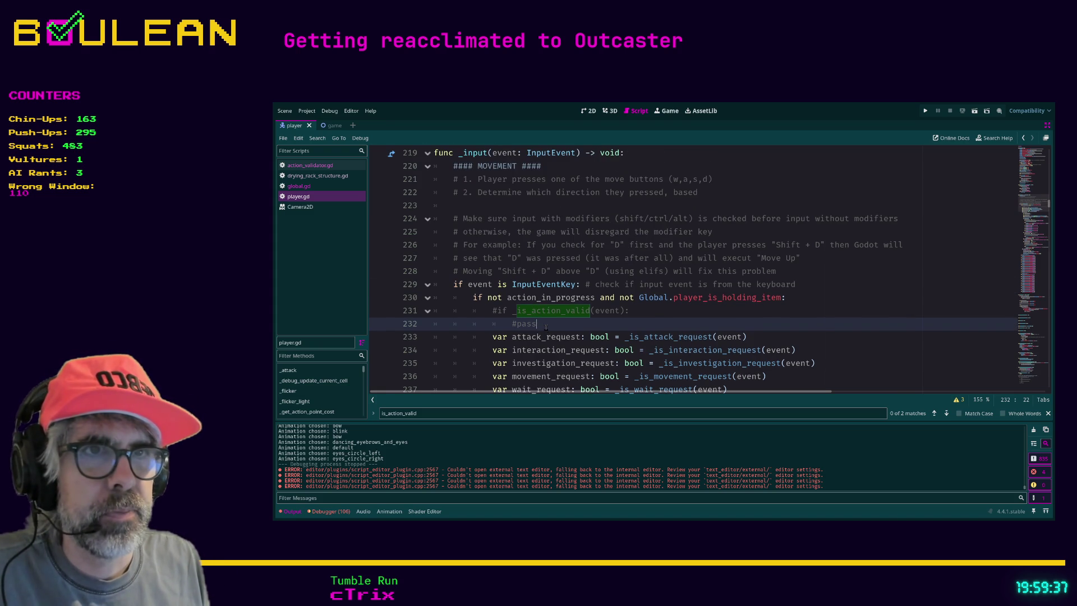
shift+click(404, 306)
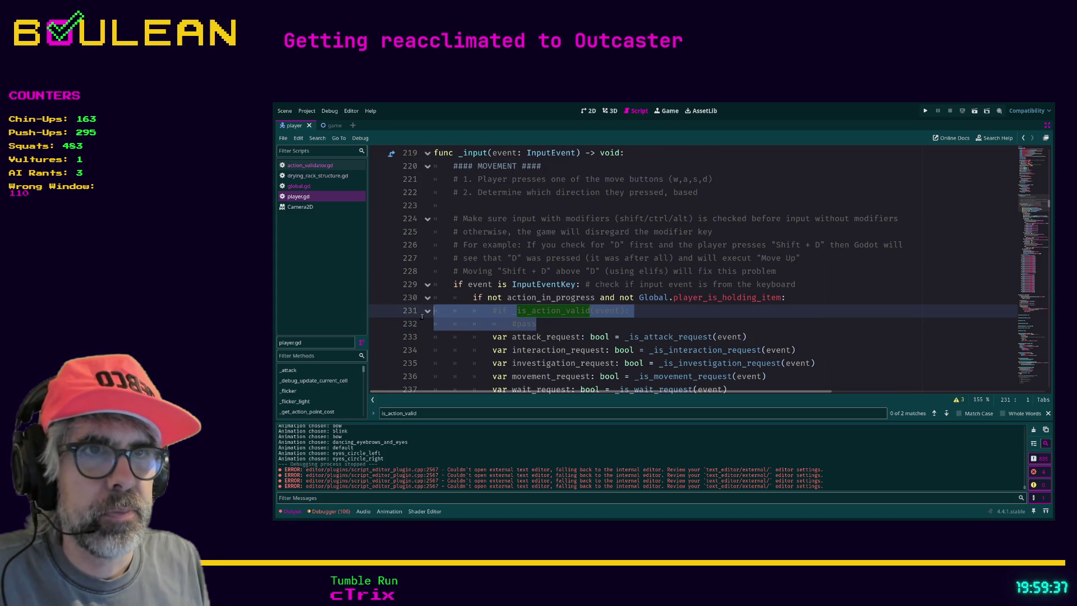
click(550, 330)
scroll(550, 330, down, 1)
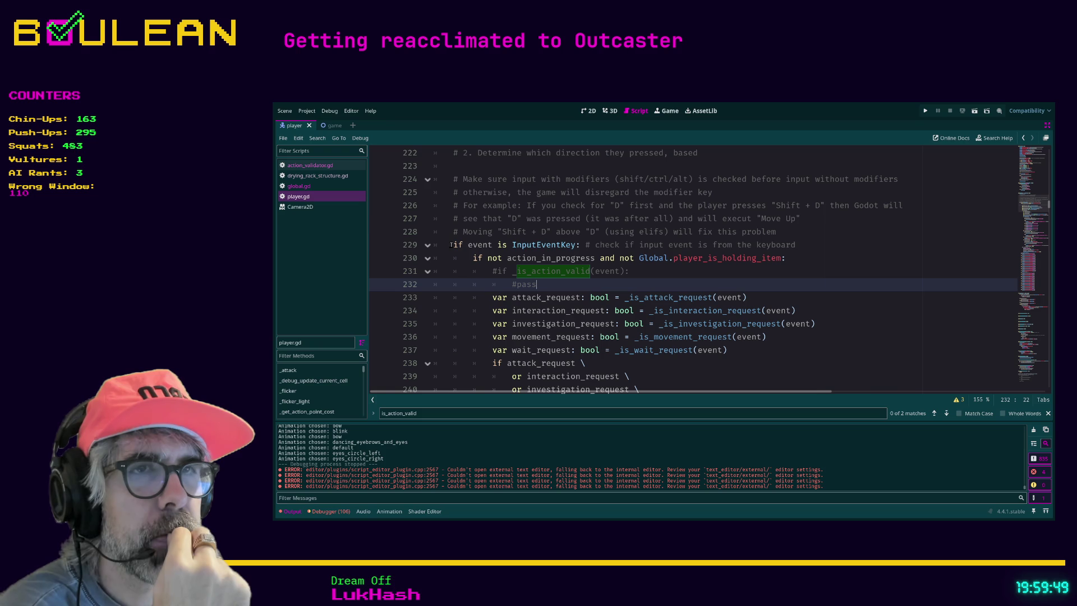
click(452, 244)
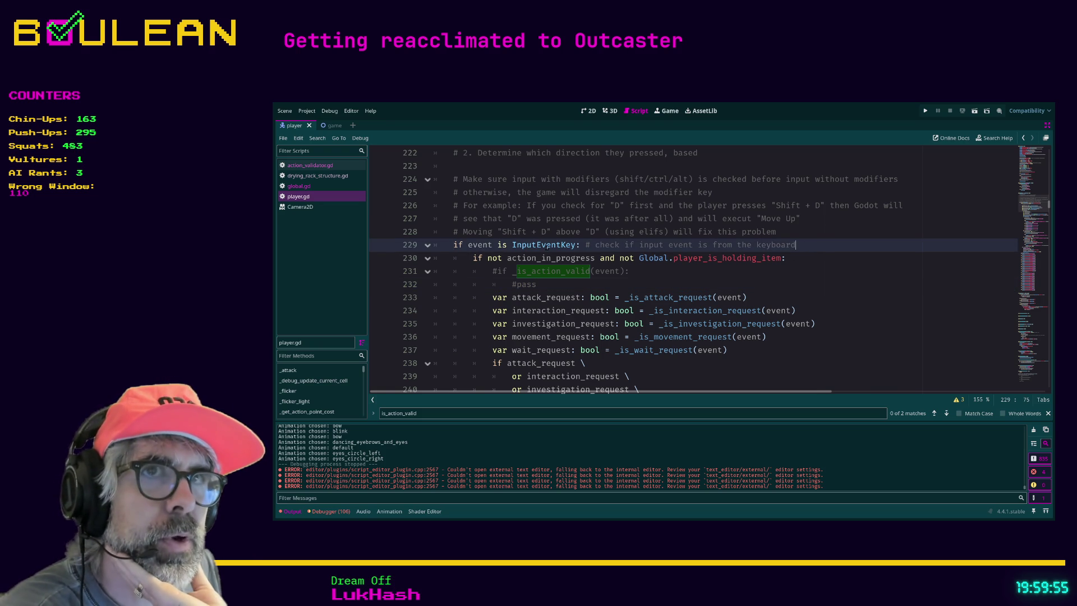
Step: Check the actor parameter of is_action_valid in action_validator.gd, then return to player.gd
click(310, 165)
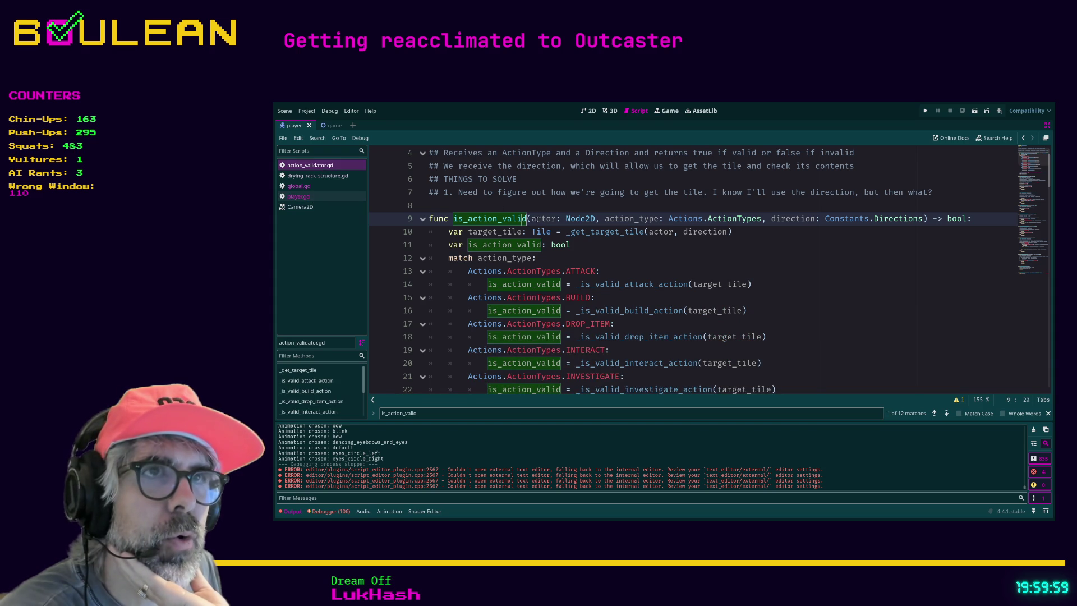
drag(533, 220, 646, 220)
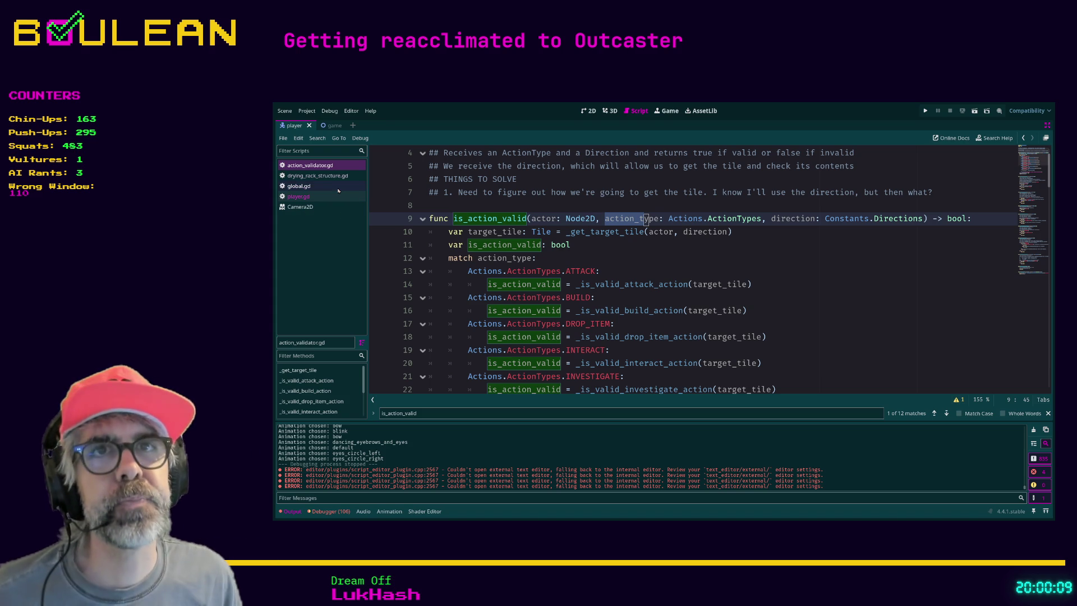
click(307, 190)
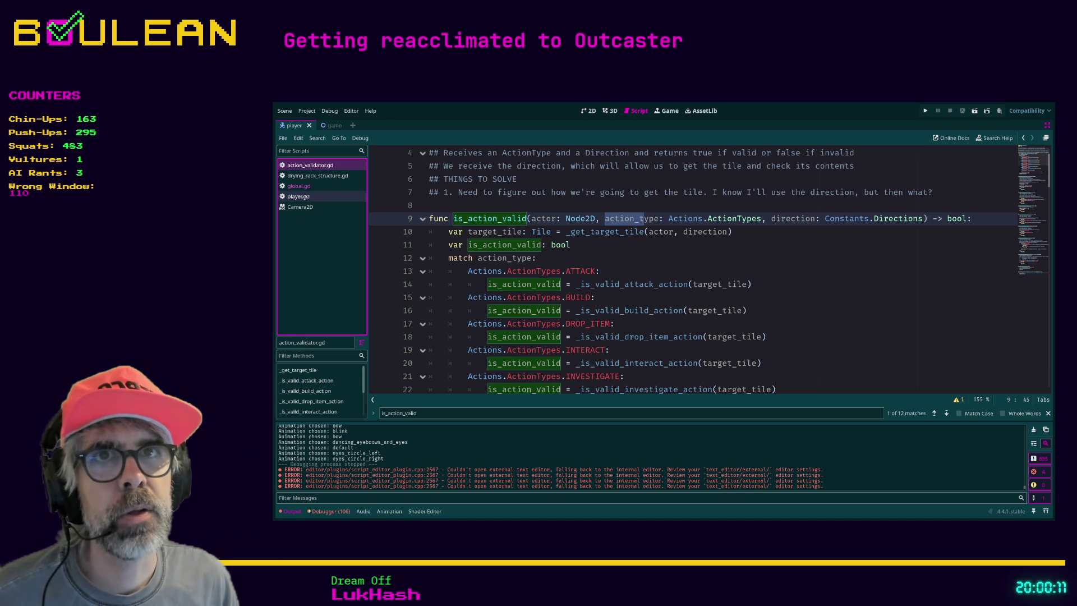
click(305, 197)
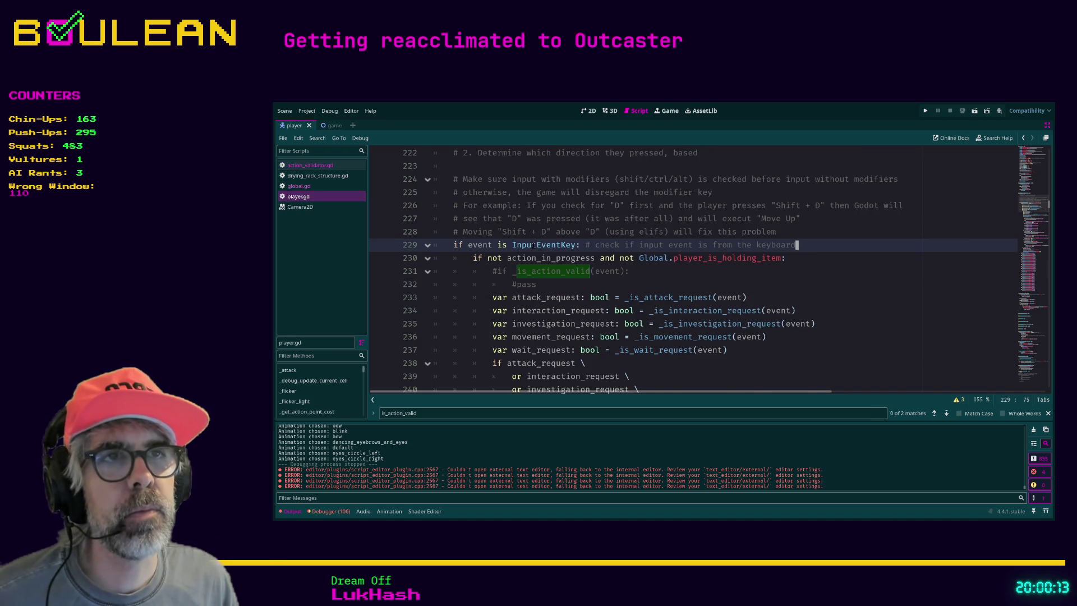
scroll(522, 245, down, 1)
Step: Place the caret before the action_in_progress check in player.gd's keyboard branch
click(586, 244)
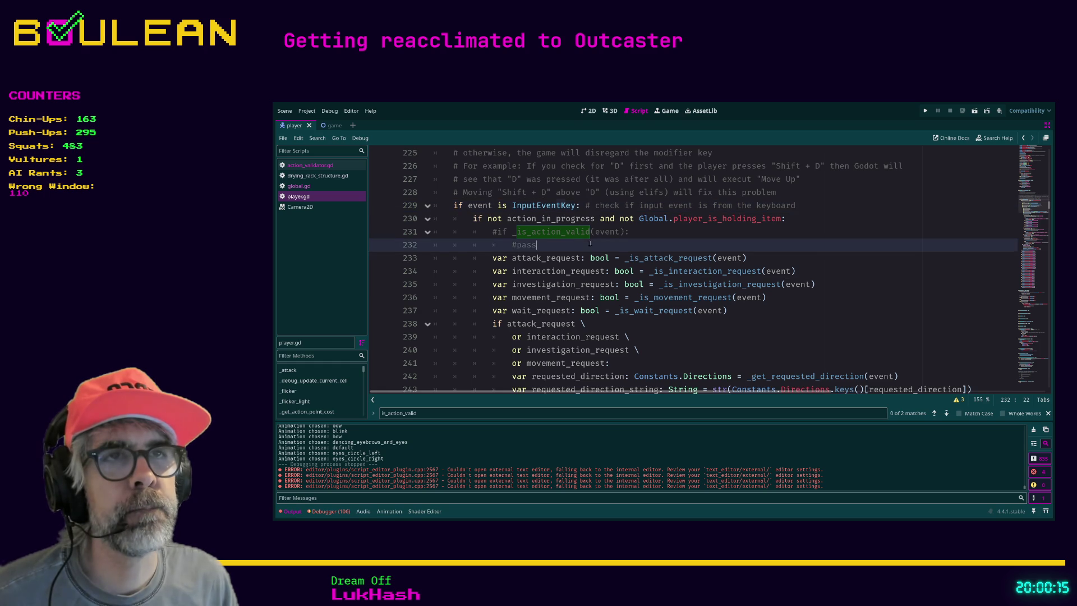
click(481, 232)
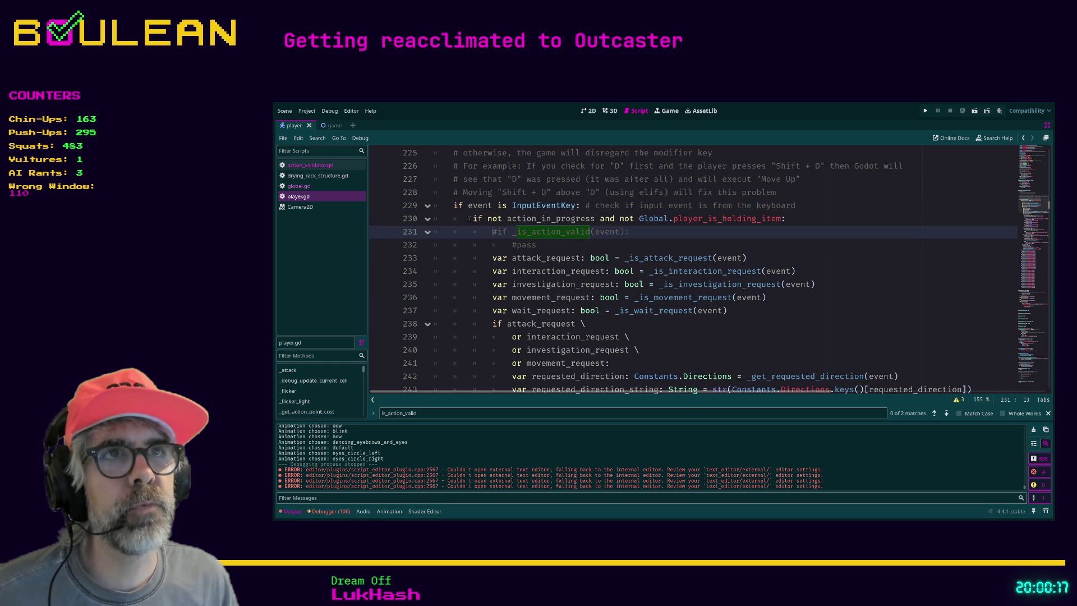
scroll(466, 237, up, 3)
scroll(465, 237, down, 1)
drag(469, 271, 465, 289)
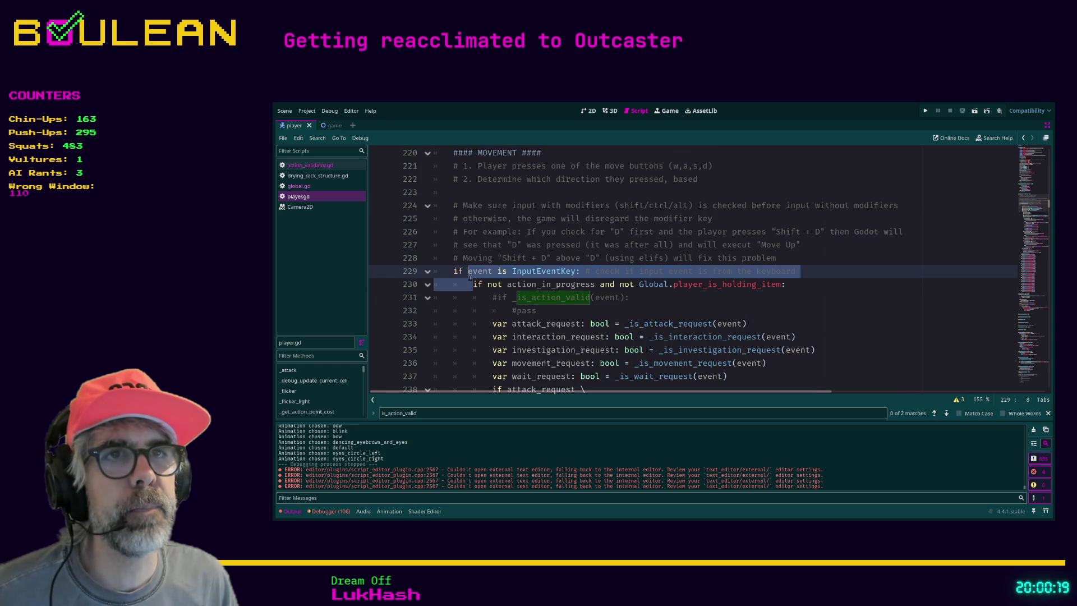
click(466, 289)
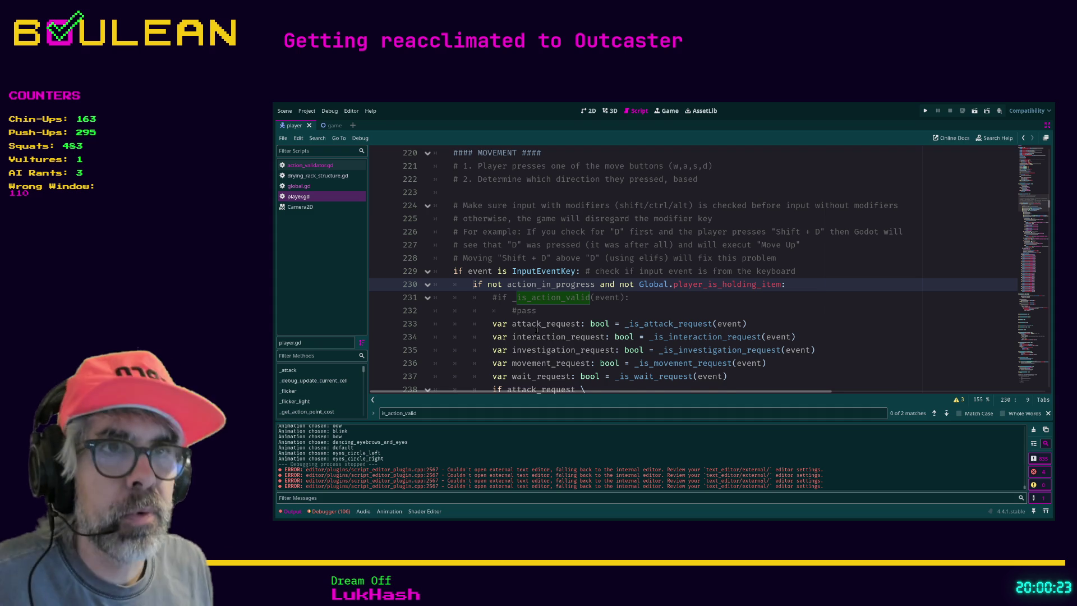
Step: Insert a blank line above the action_in_progress check and begin typing 'var action'
key(Return)
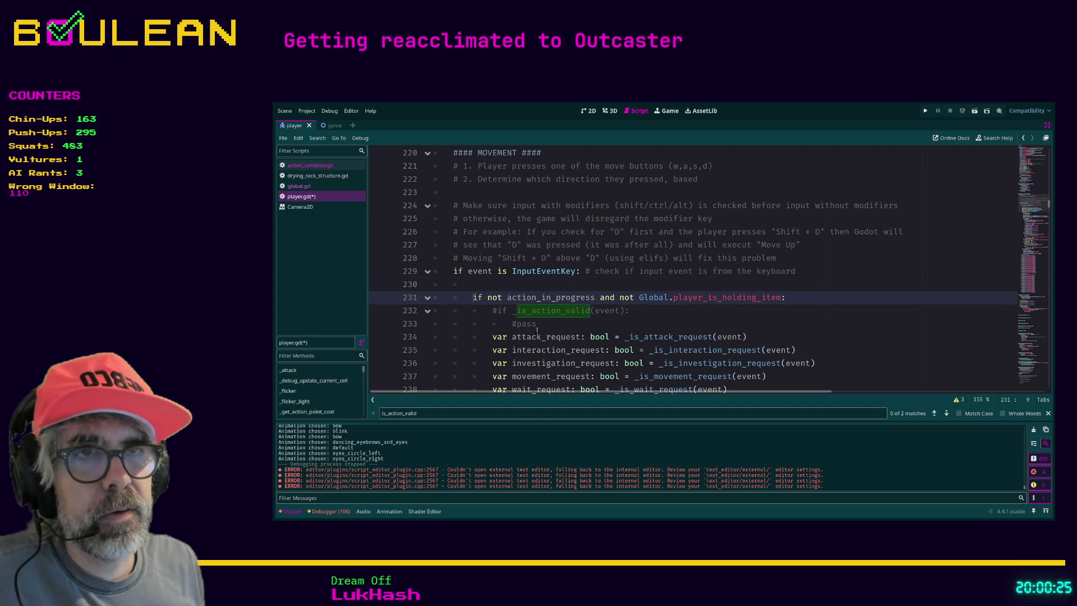
key(Escape)
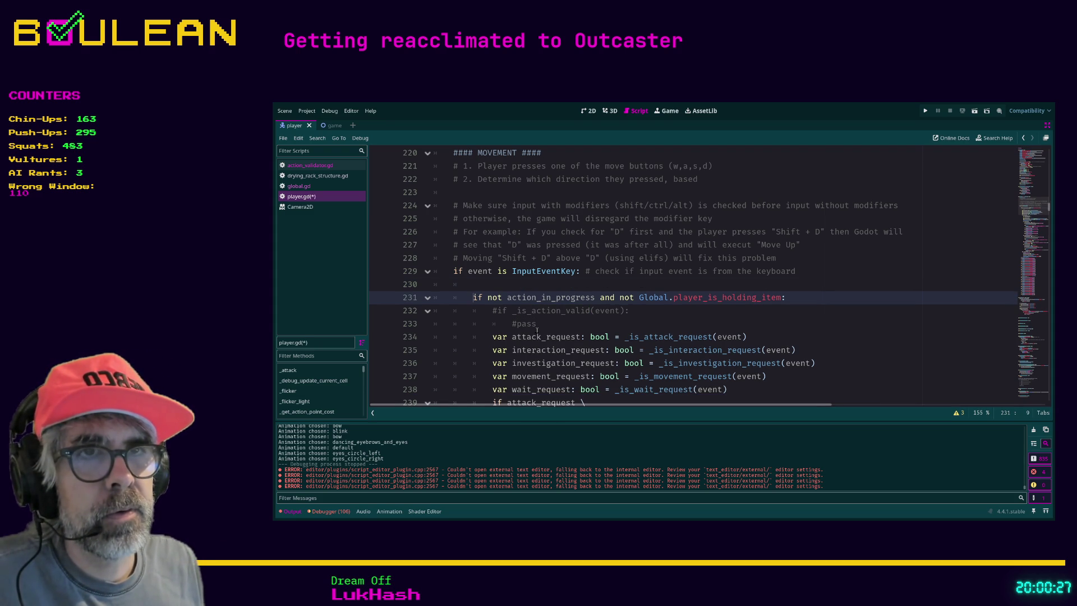
key(Down)
key(Up)
key(Up)
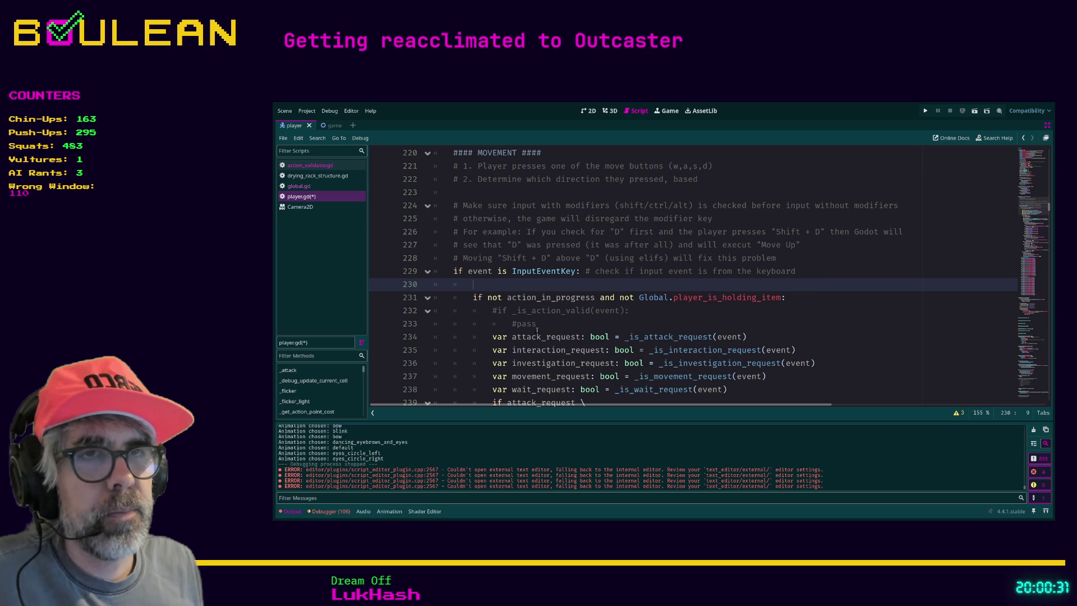
text(var)
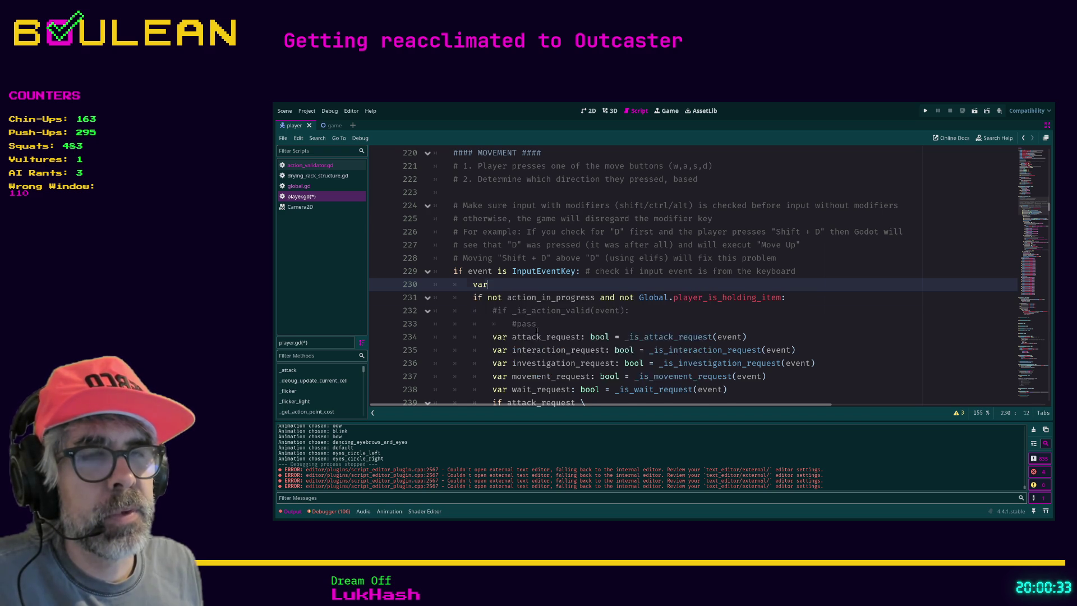
key(Return)
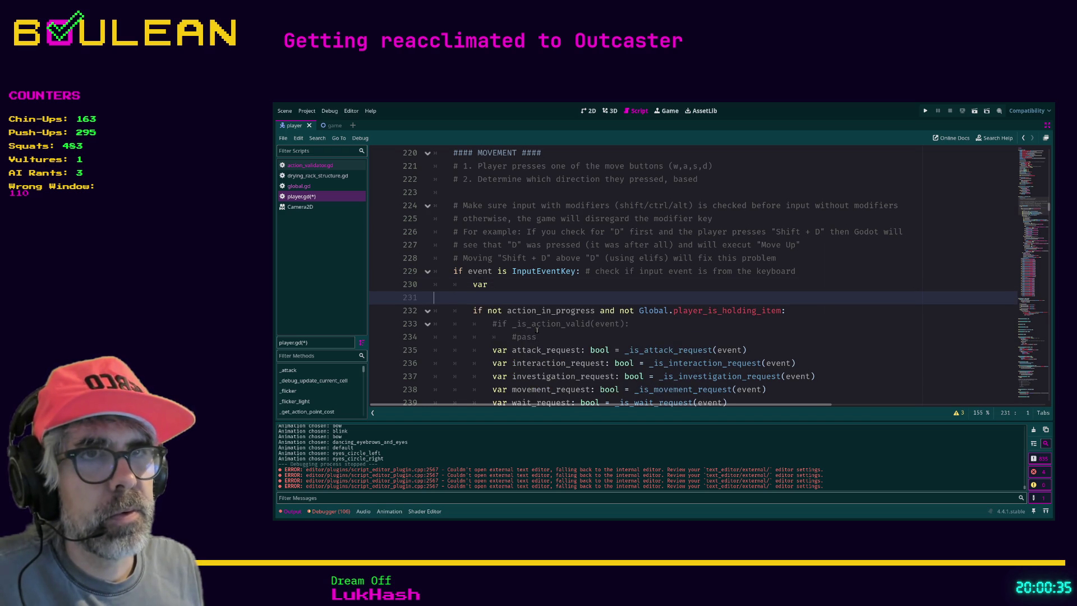
key(BackSpace)
text(action)
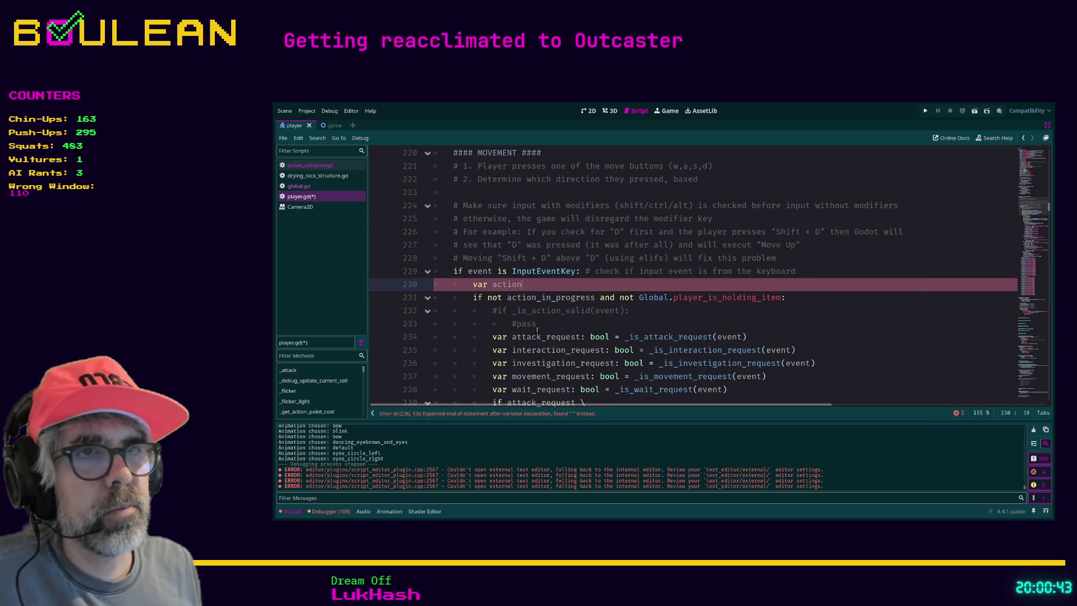
Step: Complete the declaration as 'var action_type:' and bring up action_validator.gd
key(Up)
key(Home)
key(Down)
key(Down)
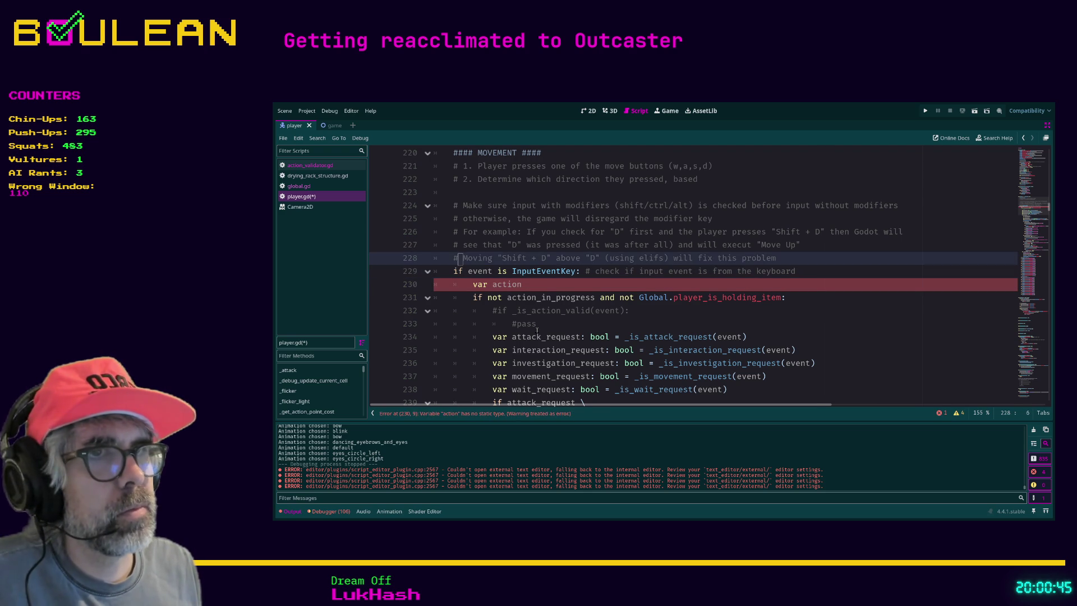
key(Home)
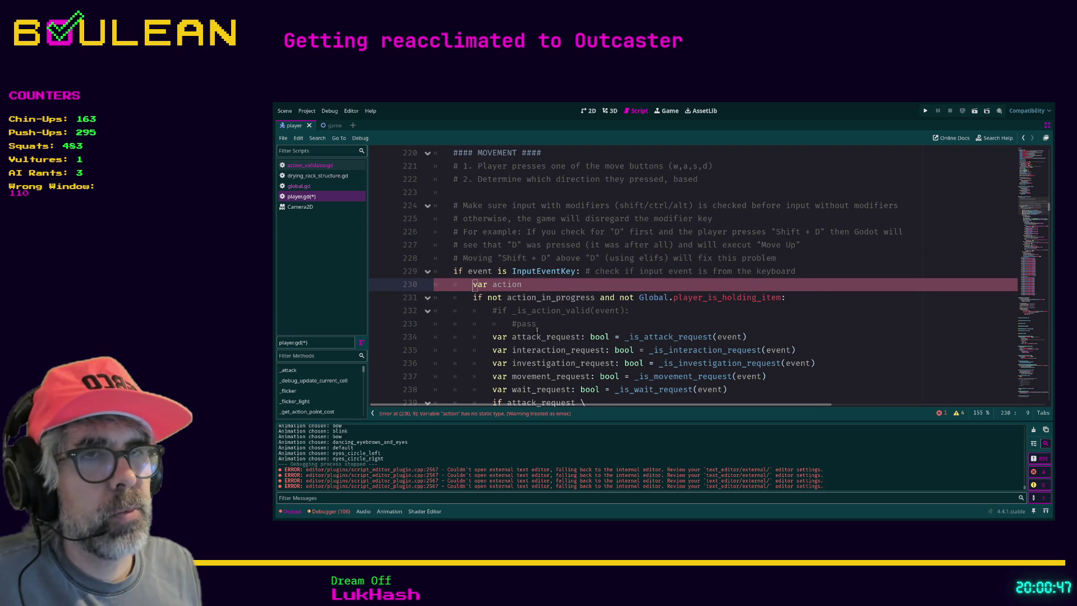
key(Right)
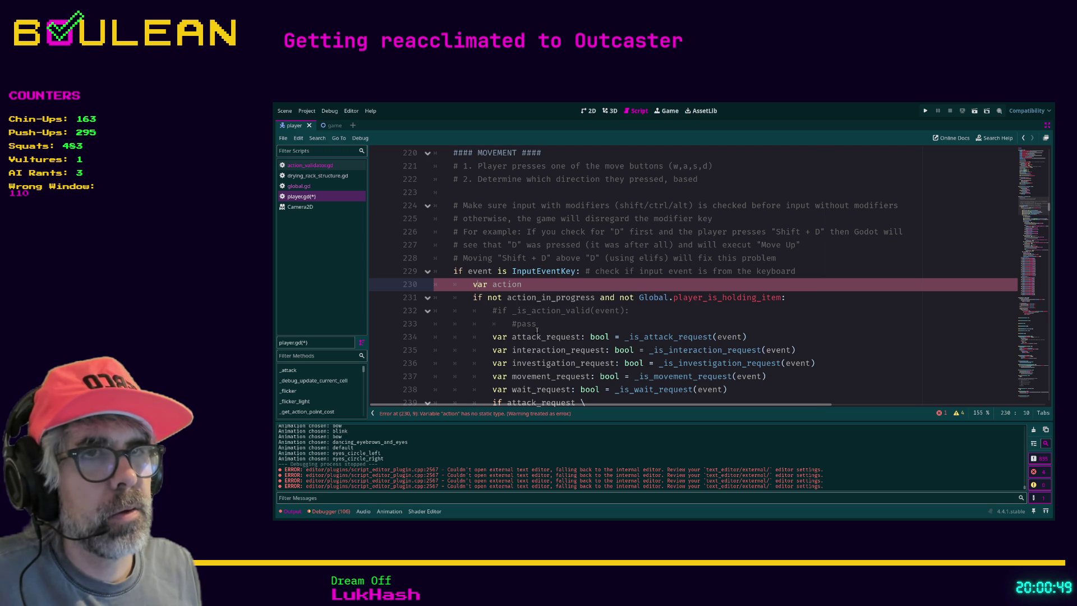
key(Right)
key(Right)
key(Right)
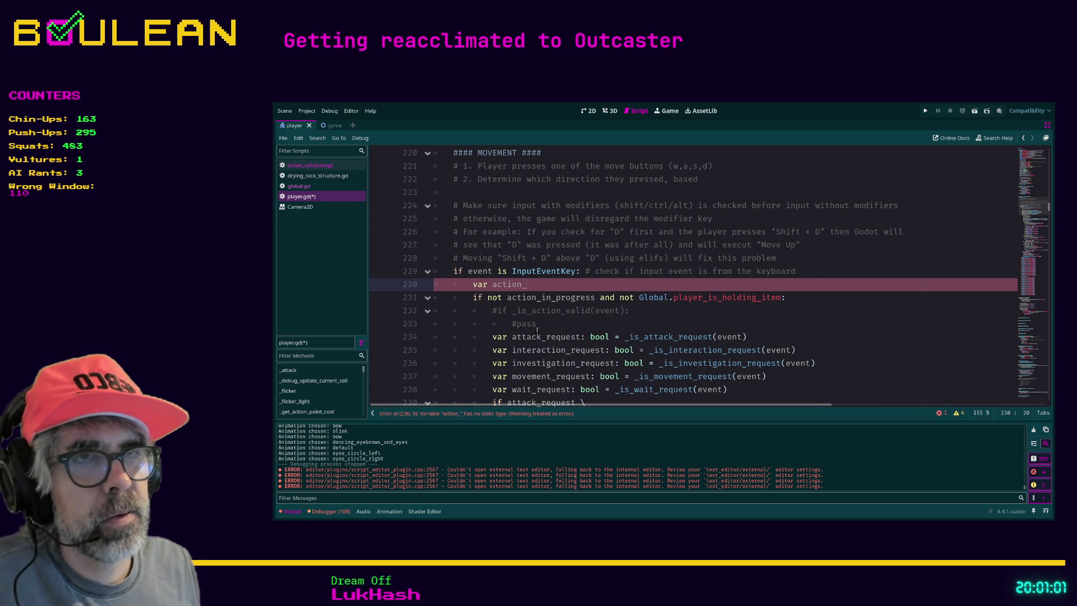
text(ty)
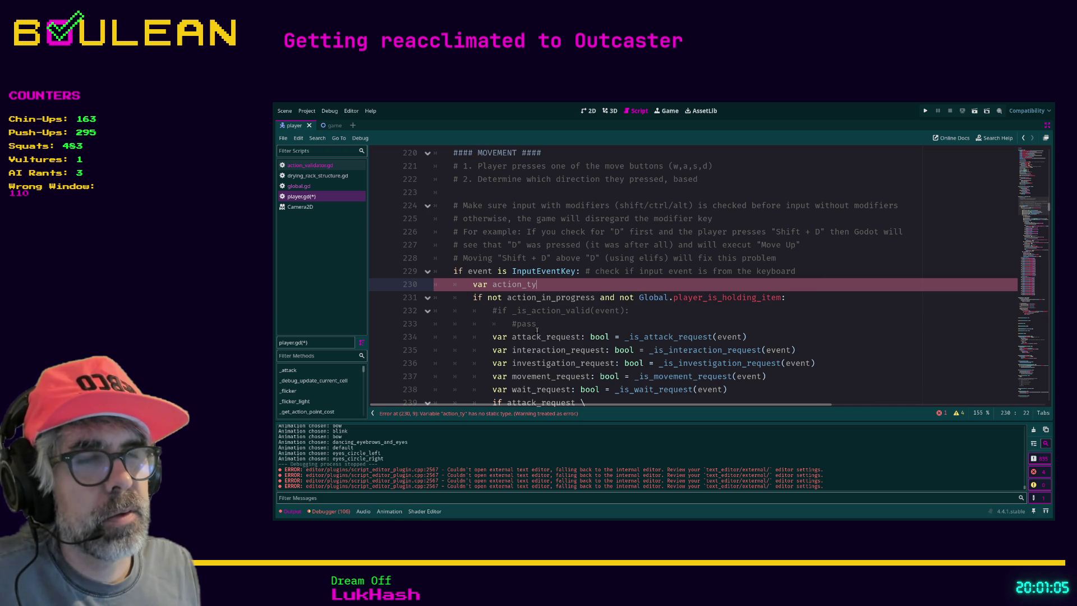
text(pe)
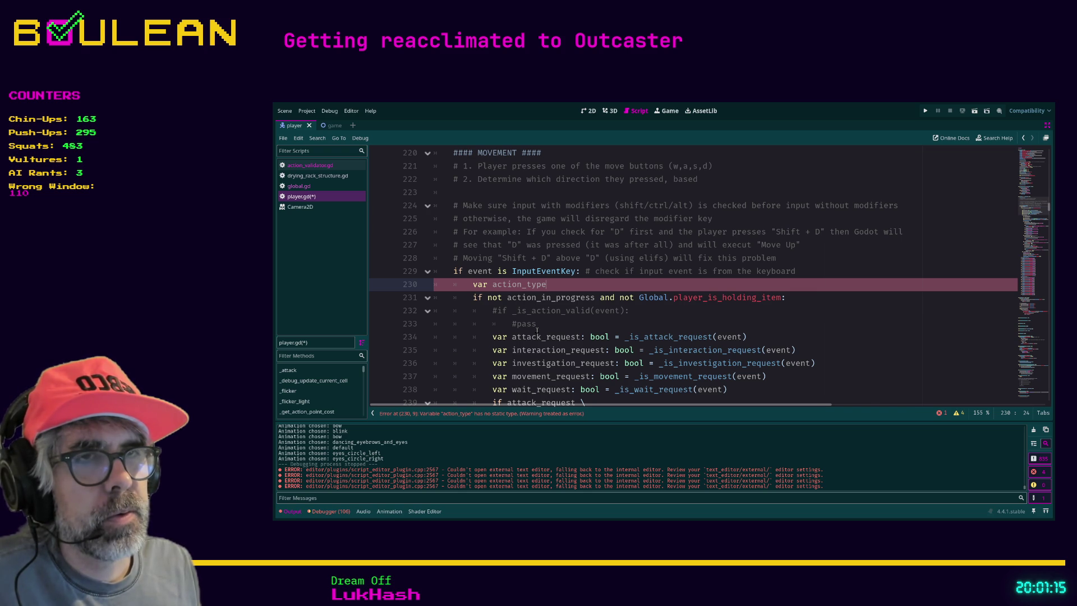
text(:)
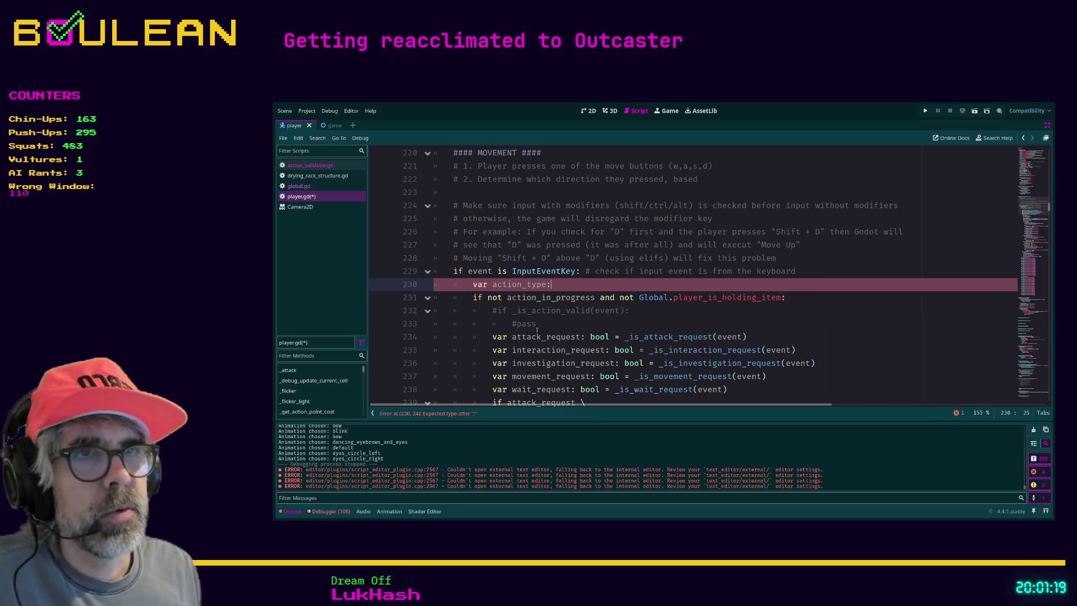
click(310, 164)
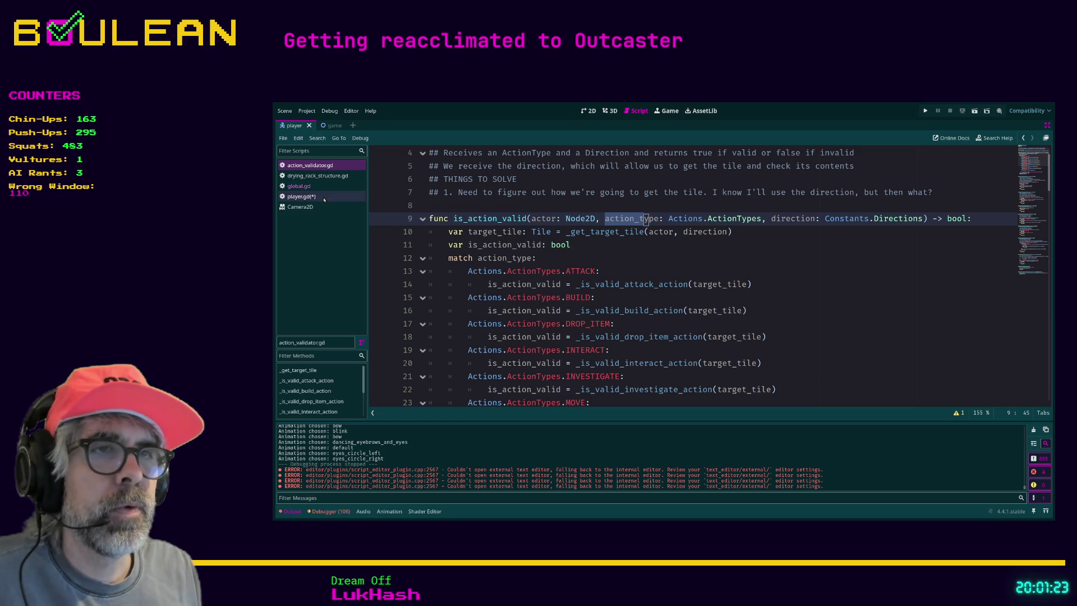
Step: Start typing Actions as action_type's type, briefly checking action_validator.gd
click(323, 198)
text(var action_type:i)
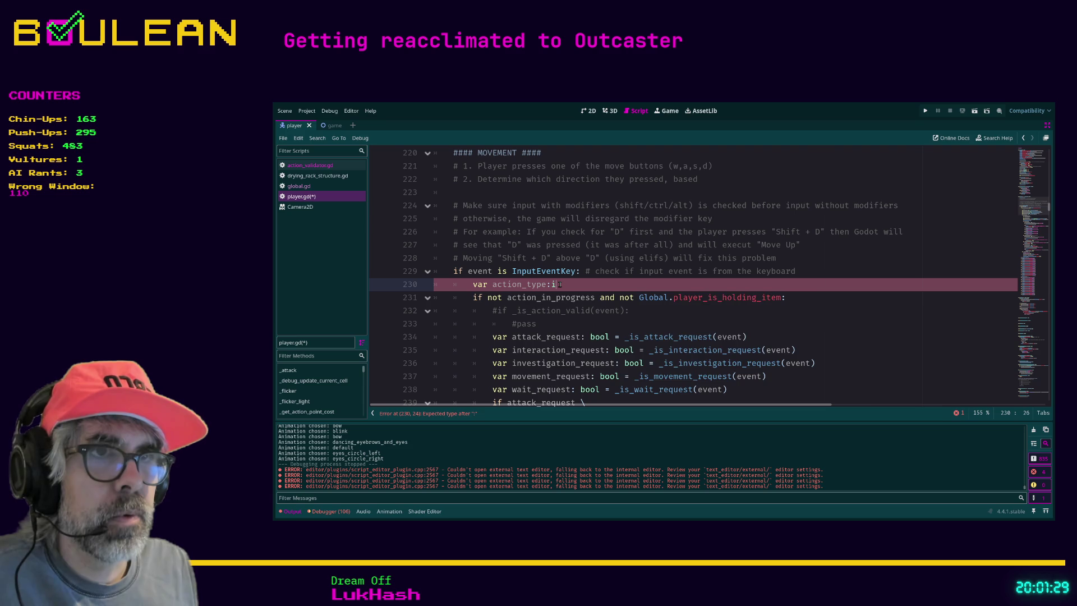
key(ctrl+space)
key(Escape)
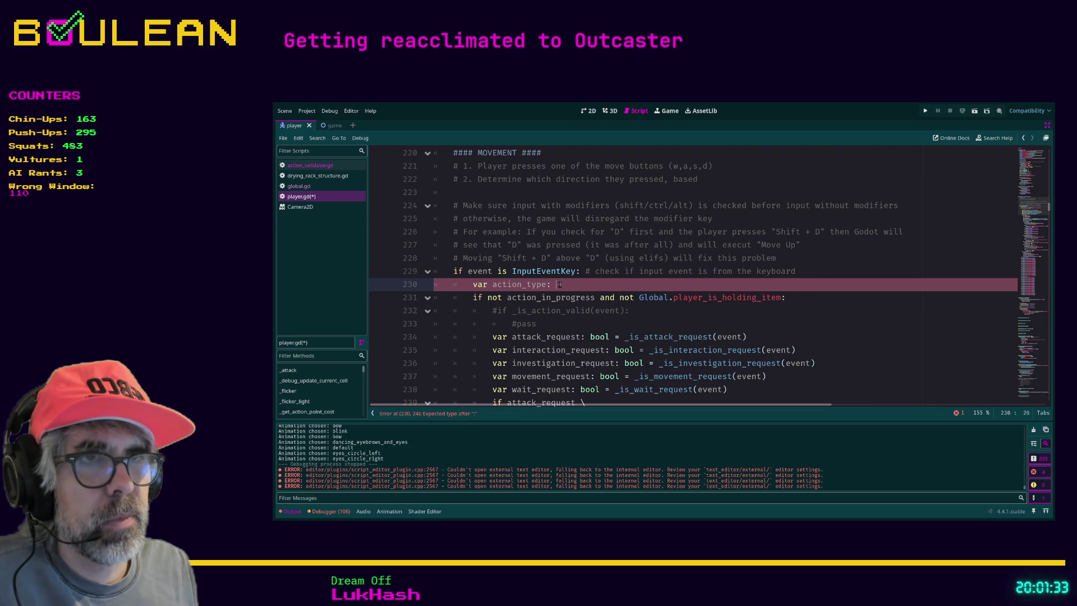
text(ctio)
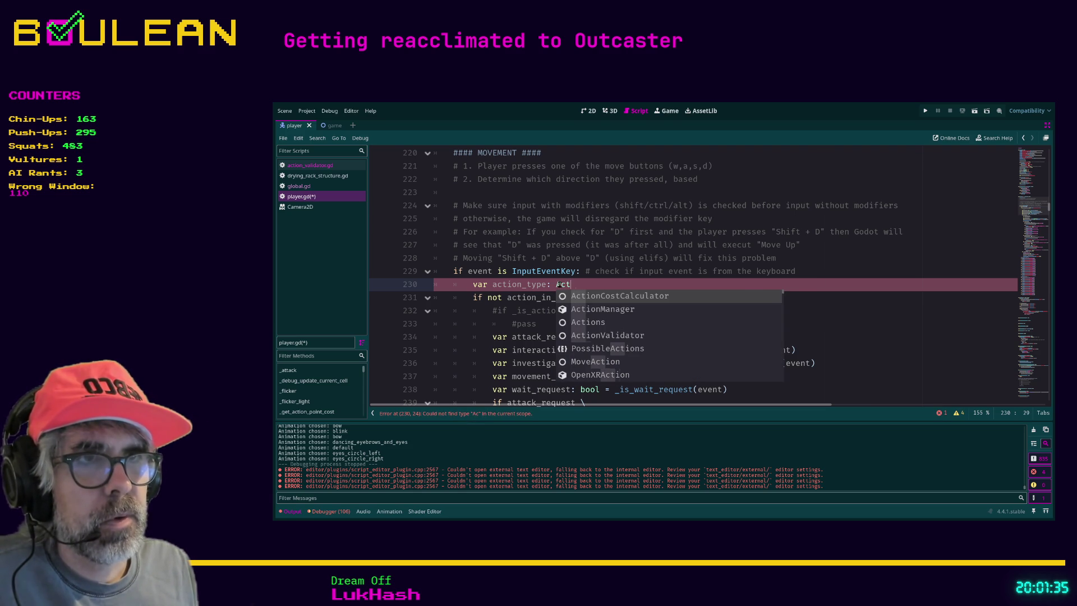
text(m)
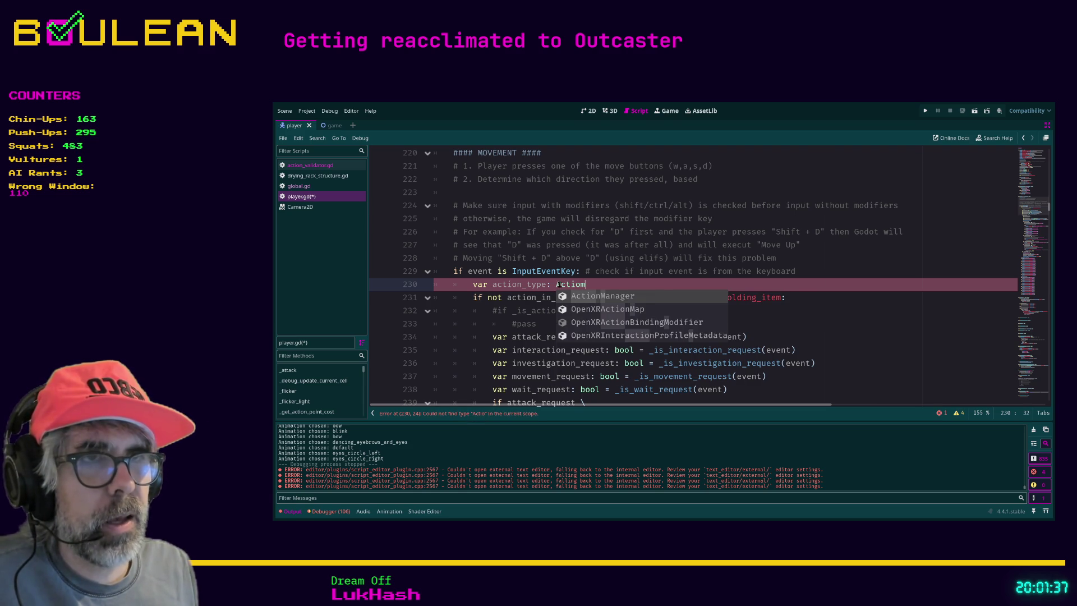
key(BackSpace)
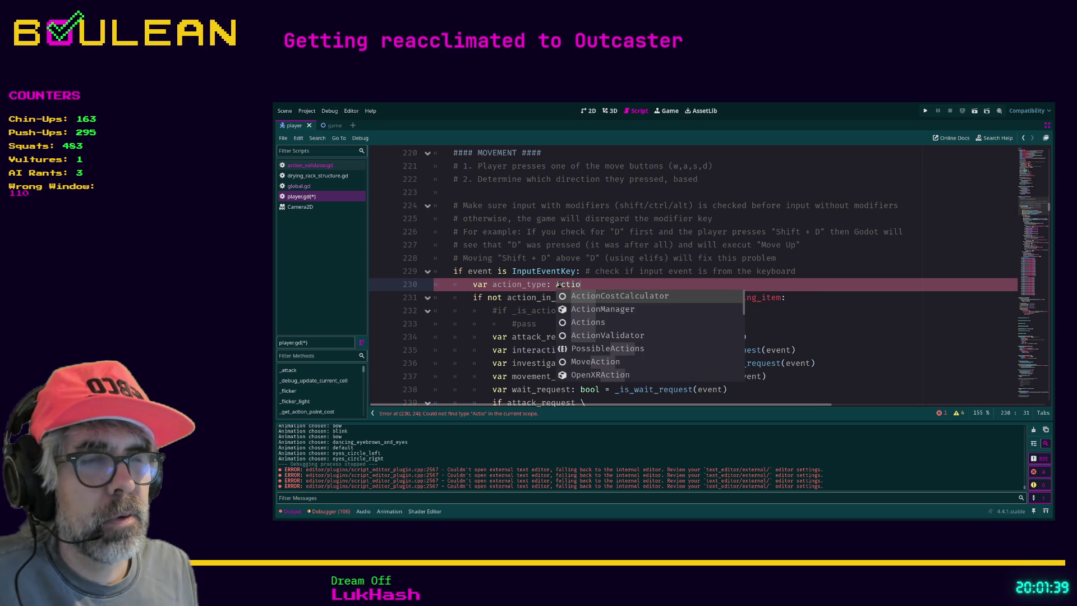
text(n)
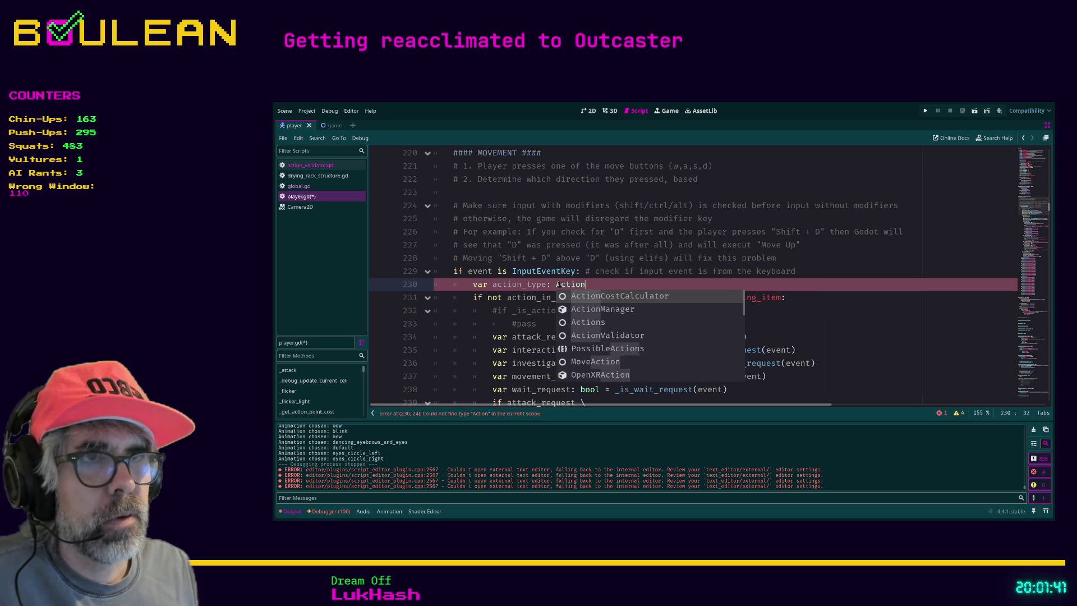
click(314, 165)
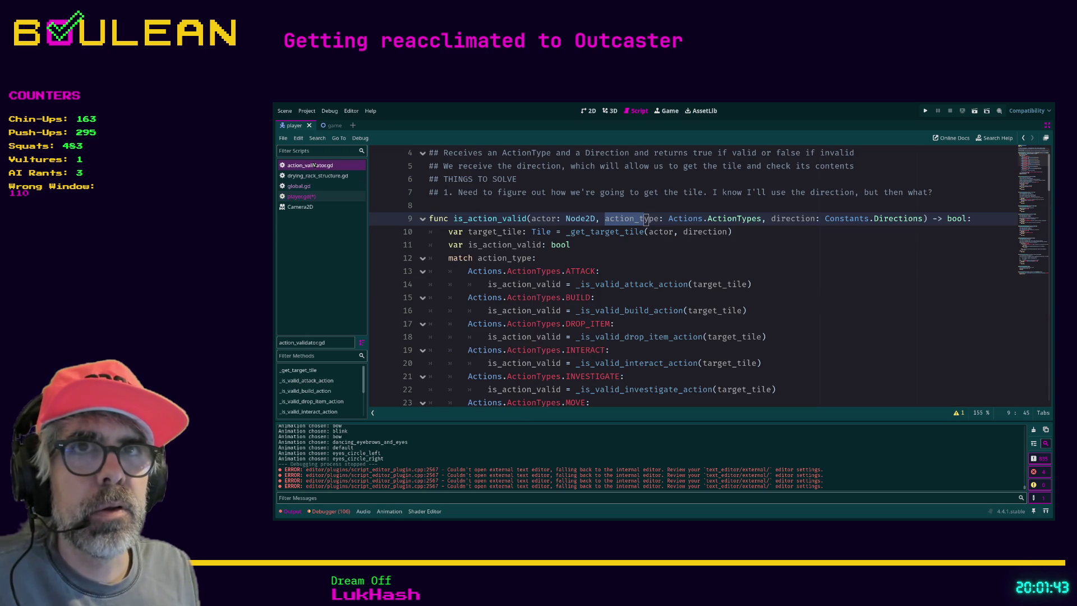
click(316, 196)
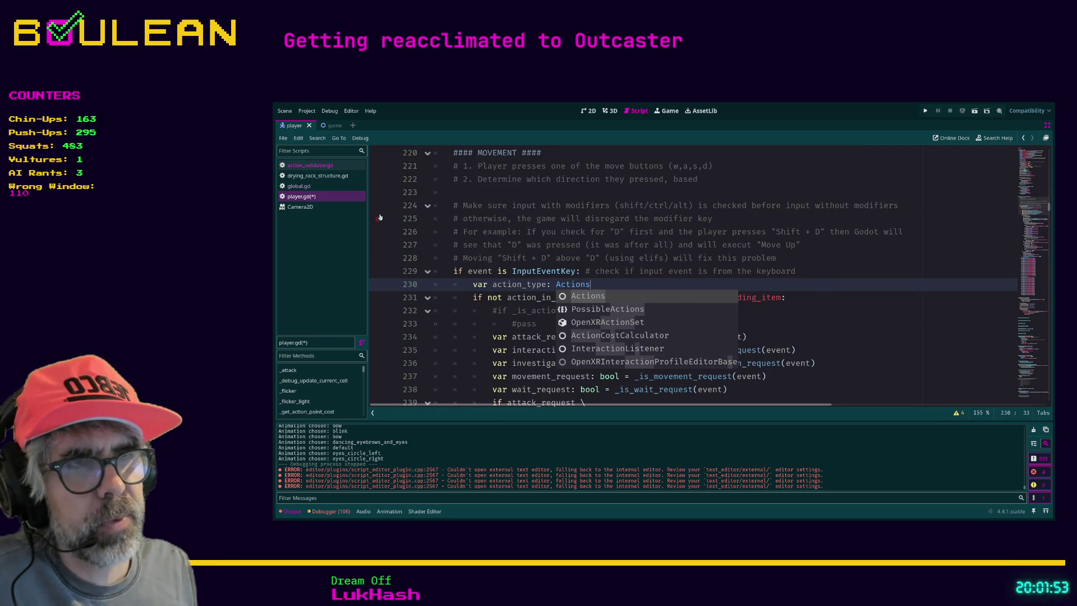
Step: Finish the type as Actions.ActionTypes and open actions.gd to view its enum
key(Escape)
text([)
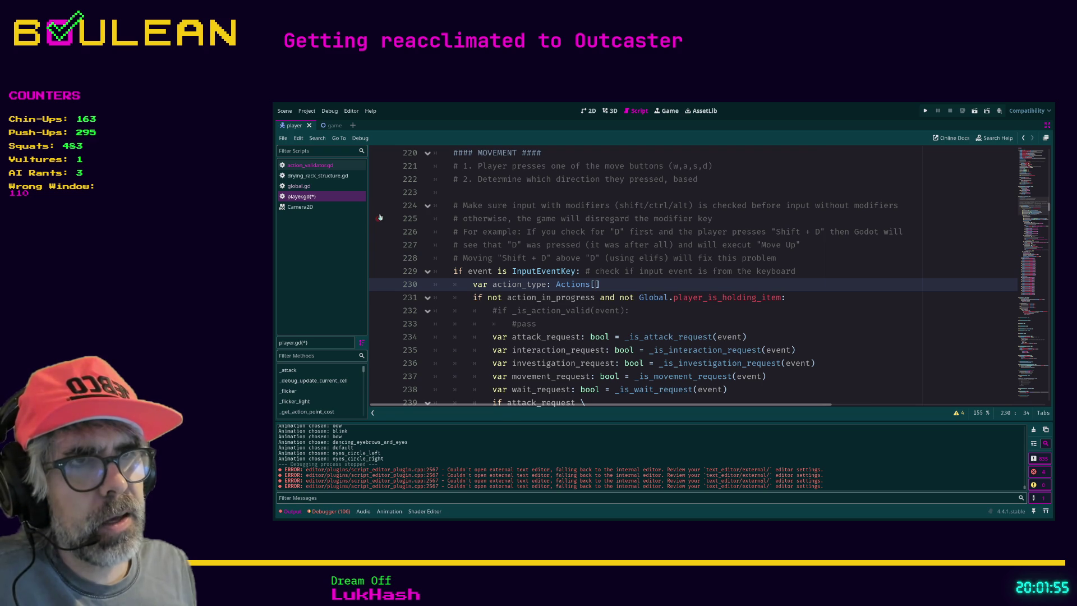
key(BackSpace)
text(.)
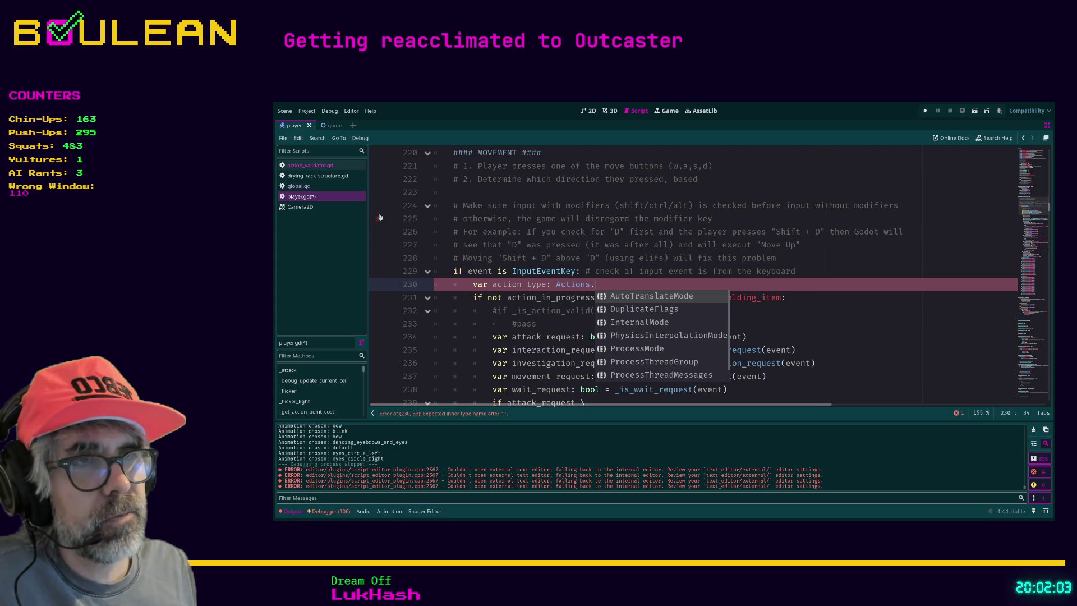
text(Act)
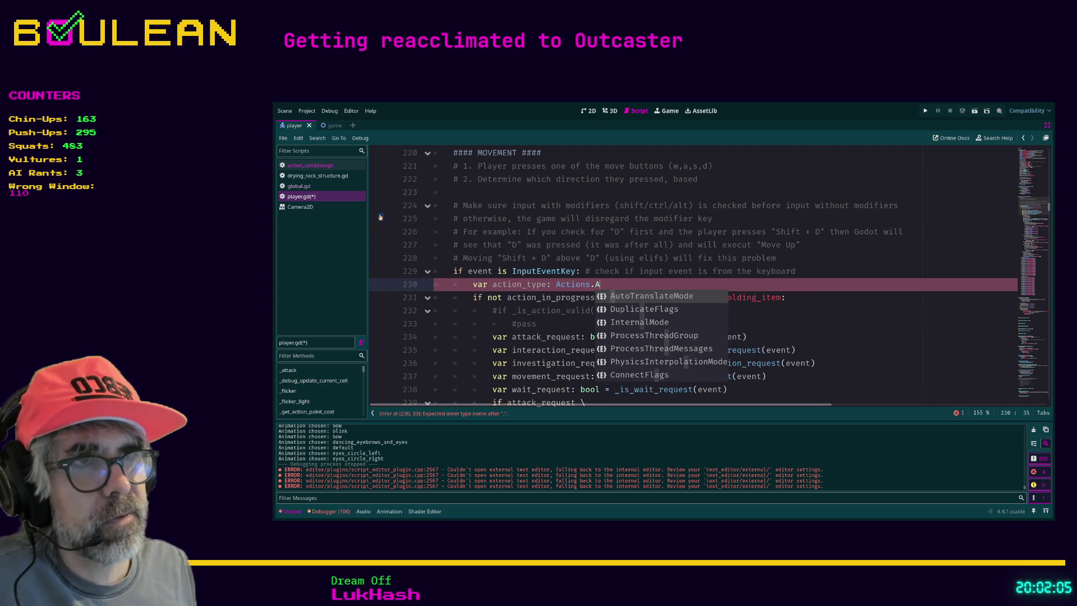
text(io)
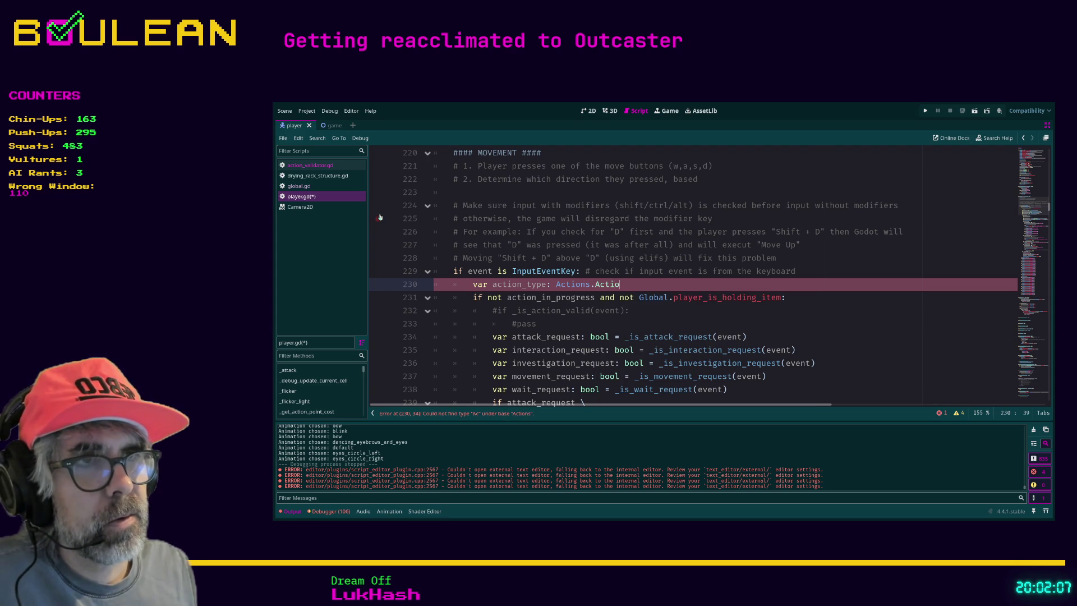
text(n)
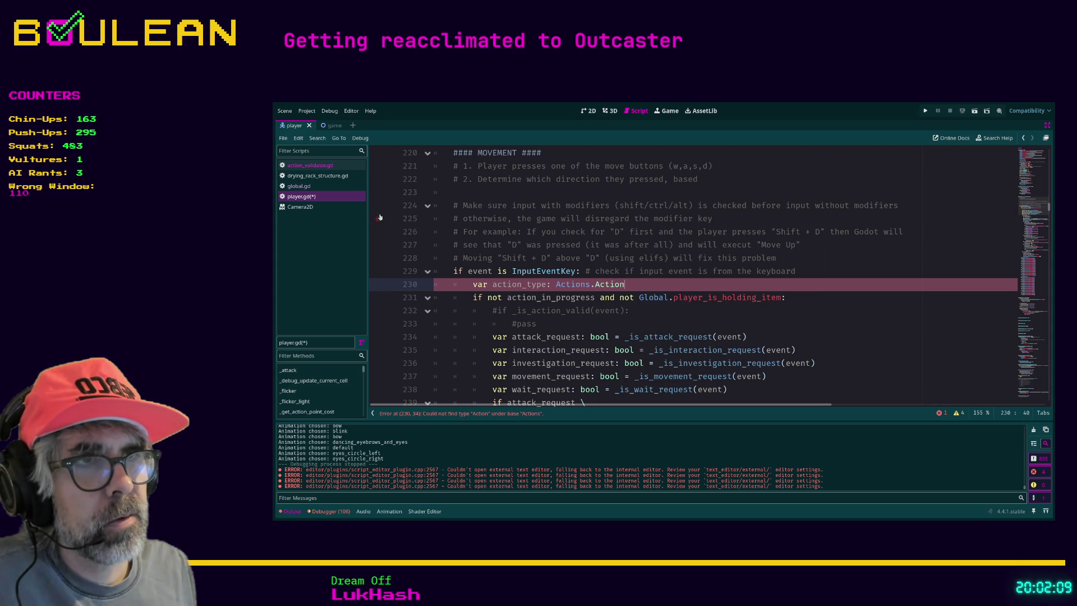
text(Tyoes)
key(BackSpace)
key(BackSpace)
key(BackSpace)
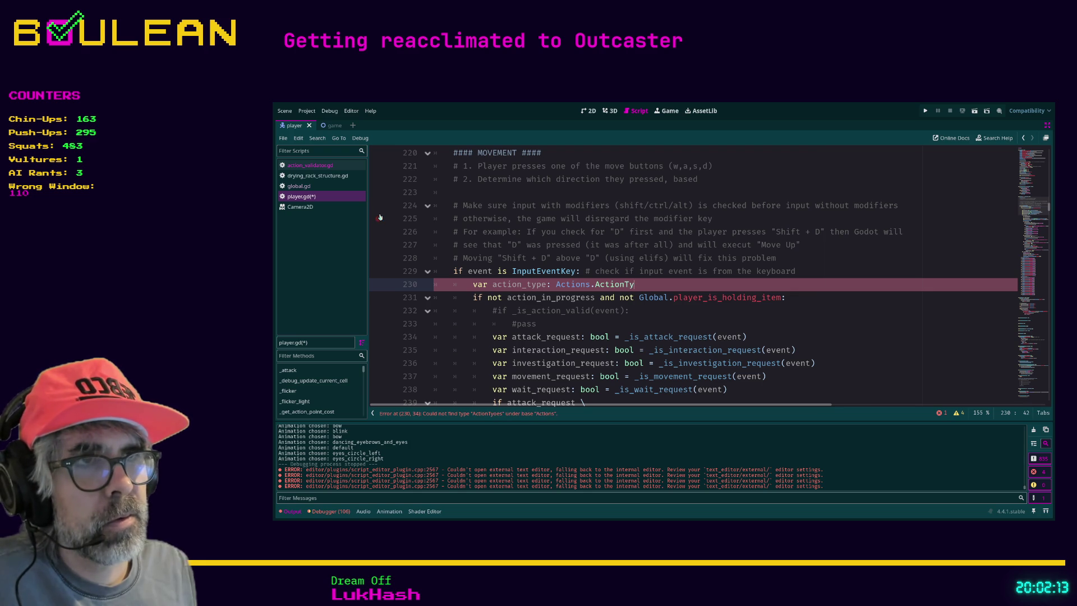
text(pes)
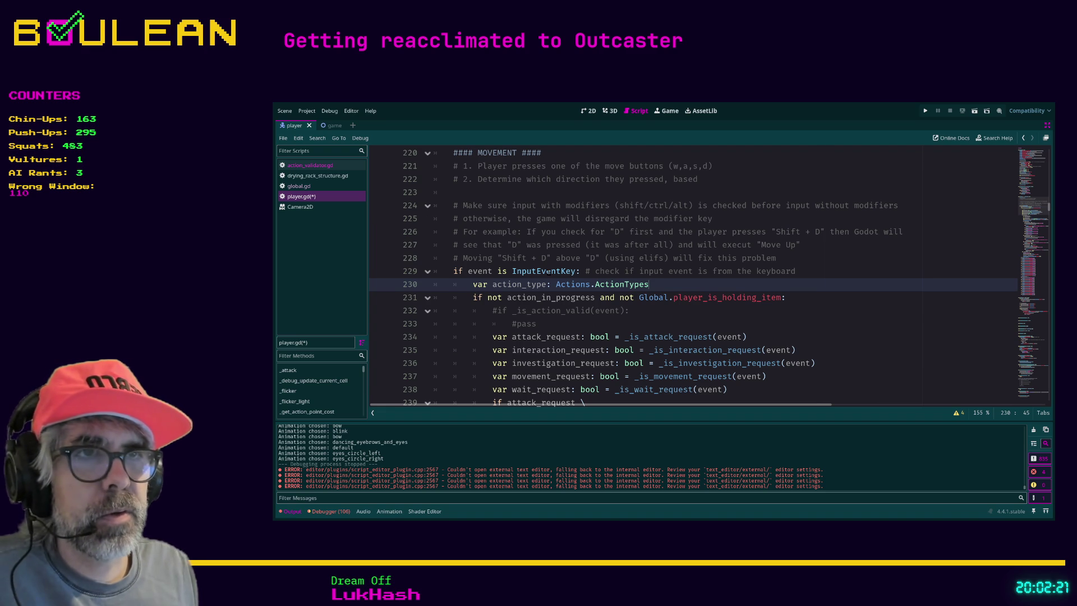
ctrl+click(573, 284)
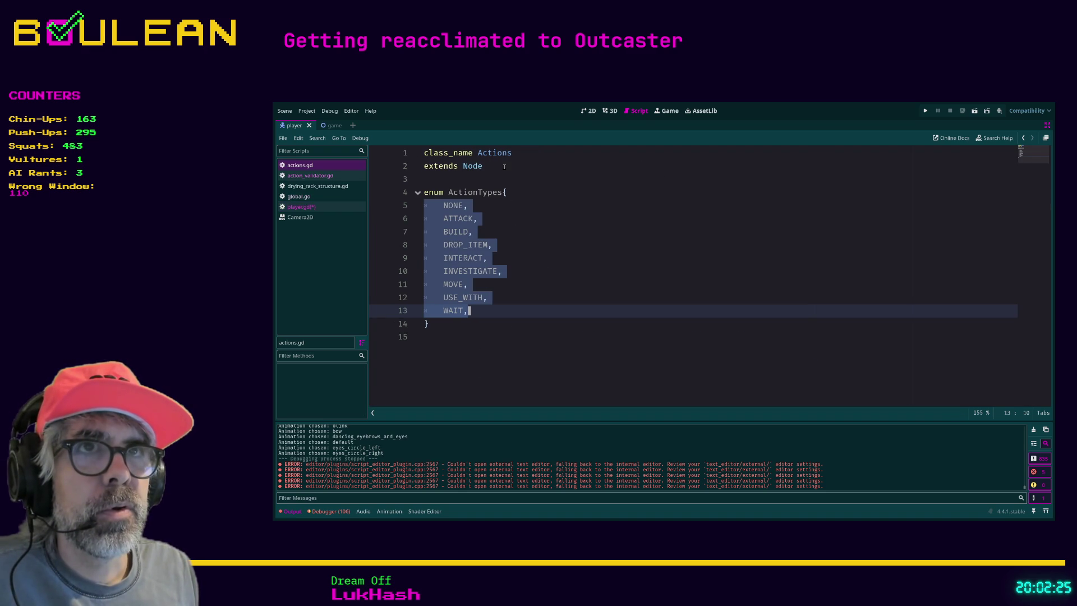
click(490, 313)
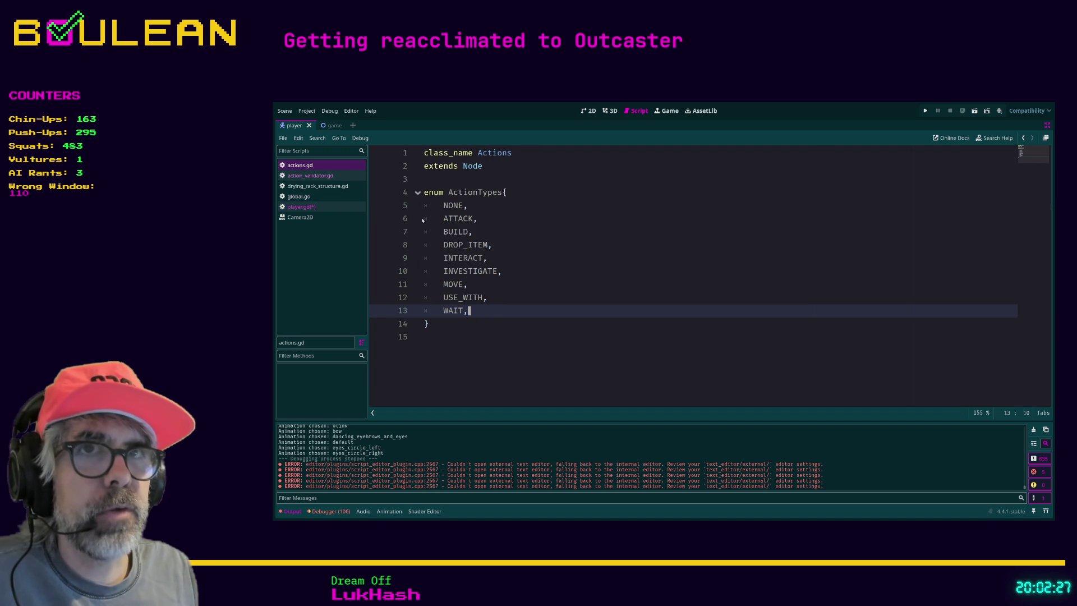
click(316, 208)
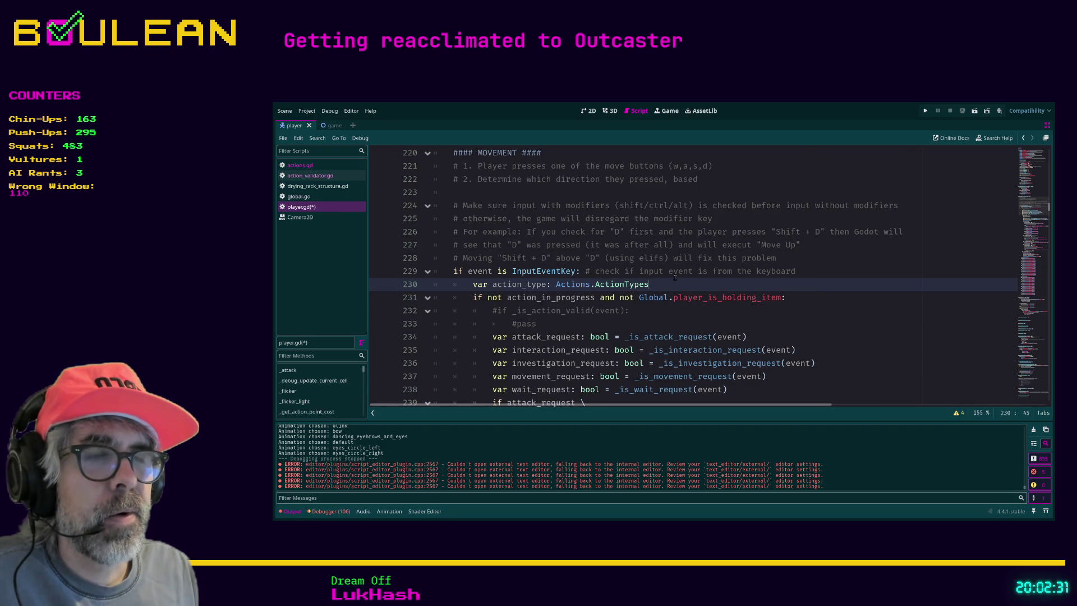
Step: Scroll player.gd to the commented-out _is_action_valid line below the action_type declaration
scroll(617, 302, down, 1)
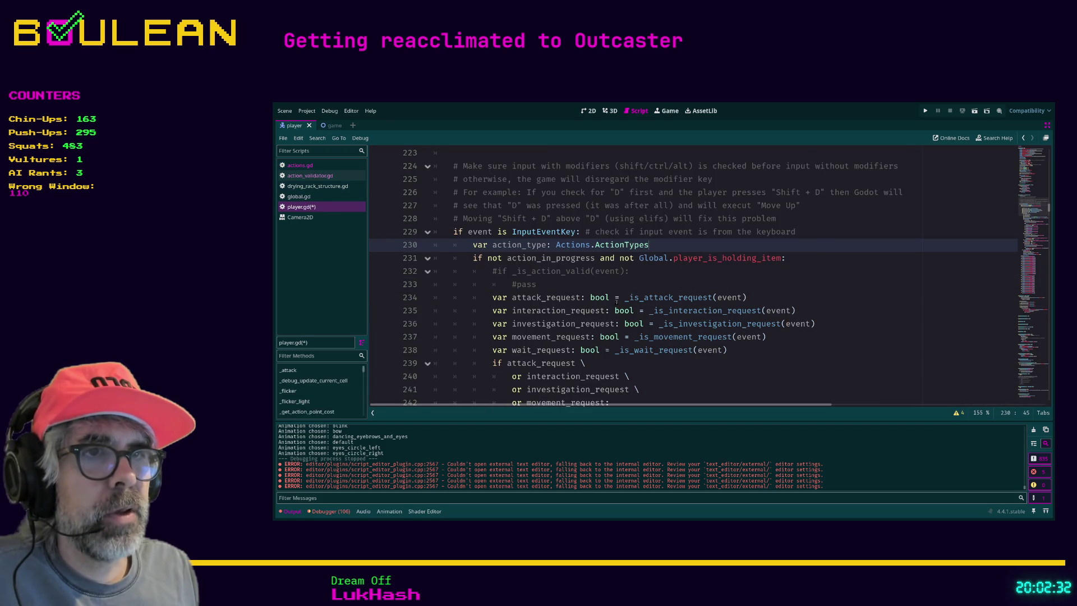
click(662, 269)
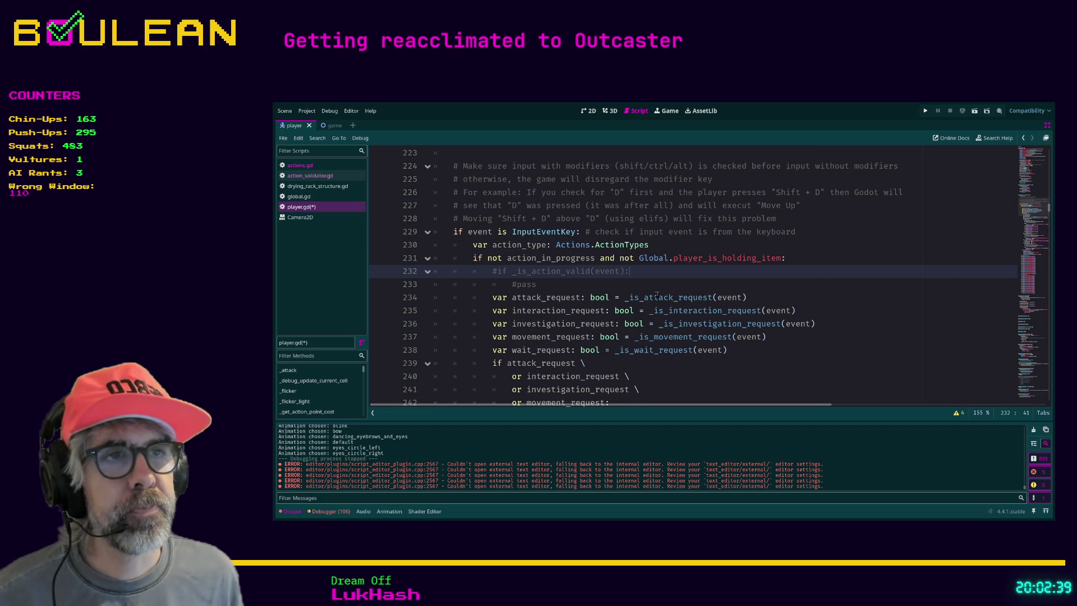
scroll(656, 294, down, 1)
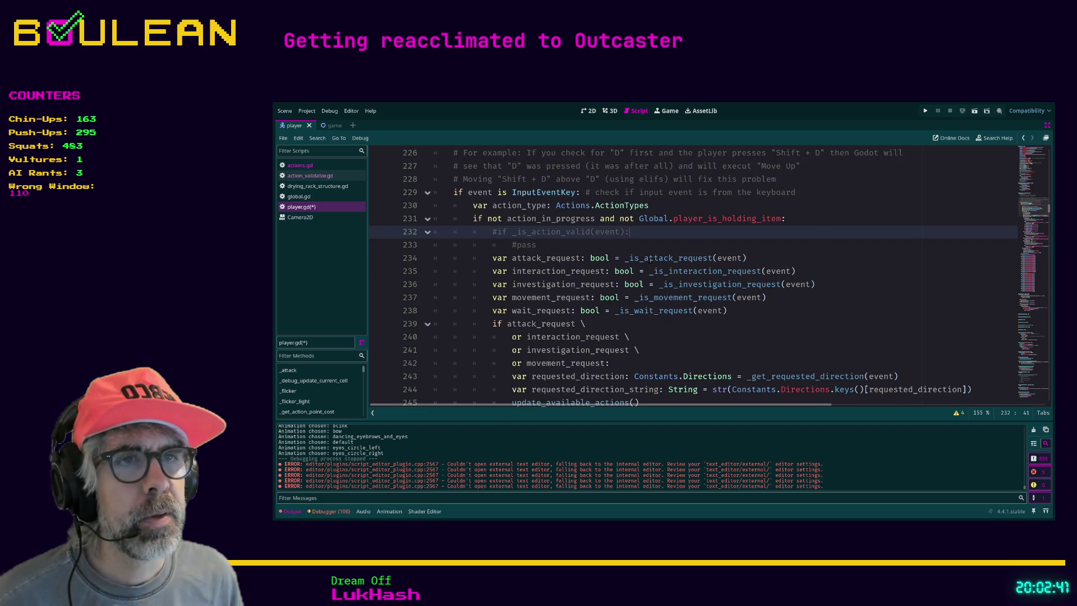
scroll(595, 292, down, 2)
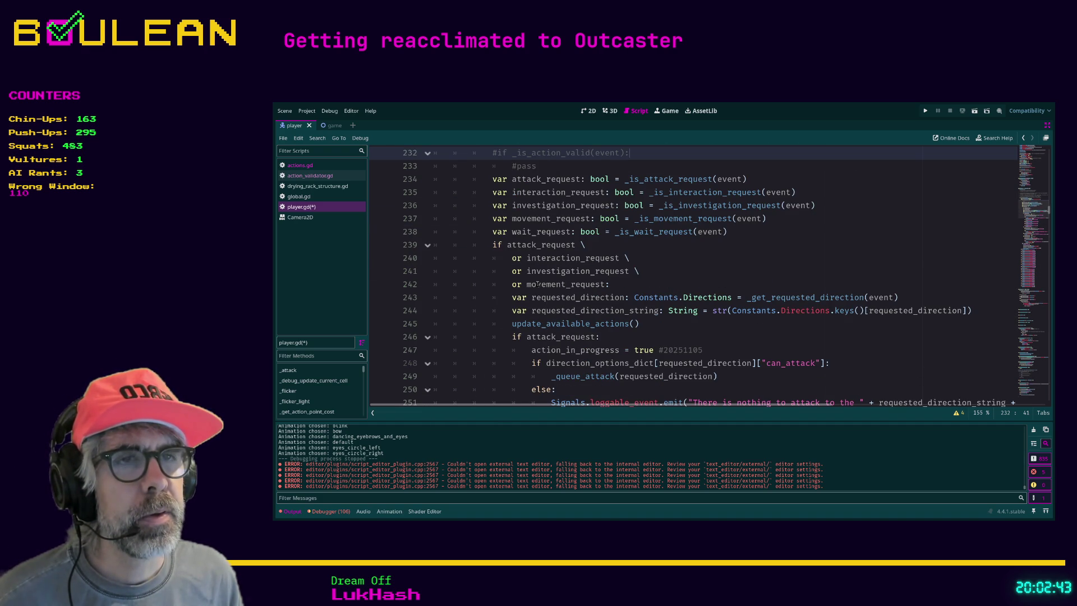
scroll(638, 297, up, 2)
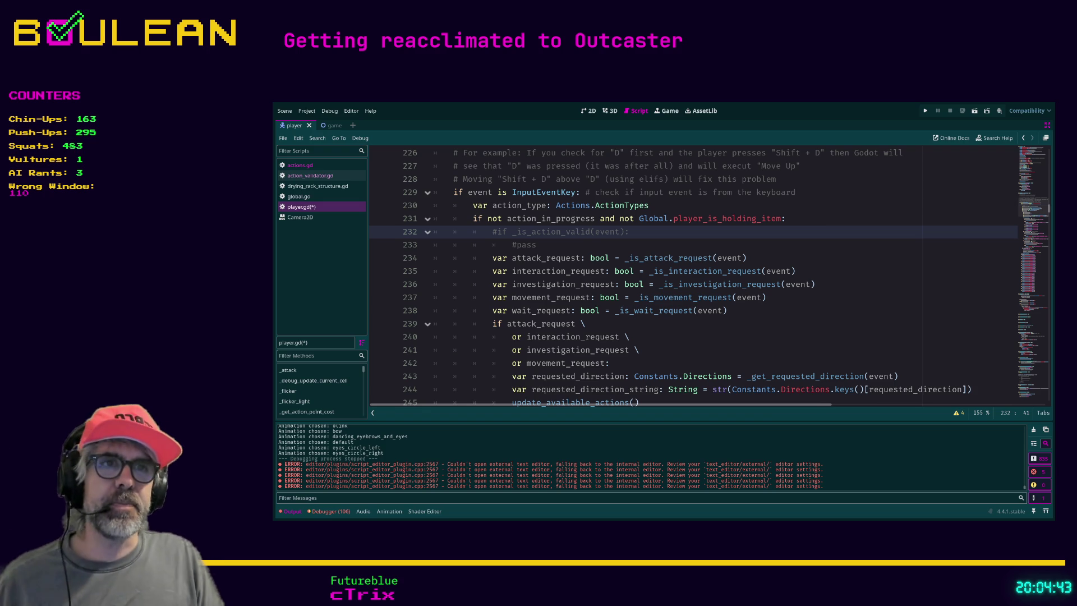
click(583, 245)
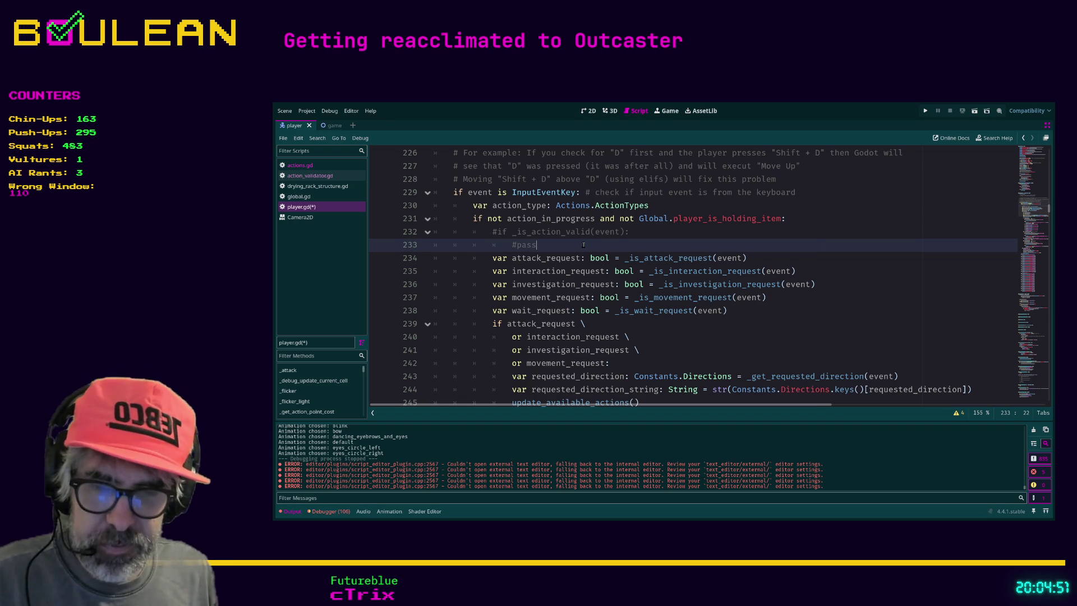
Step: Delete the #pass line and the commented-out _is_action_valid check
key(ctrl+shift+k)
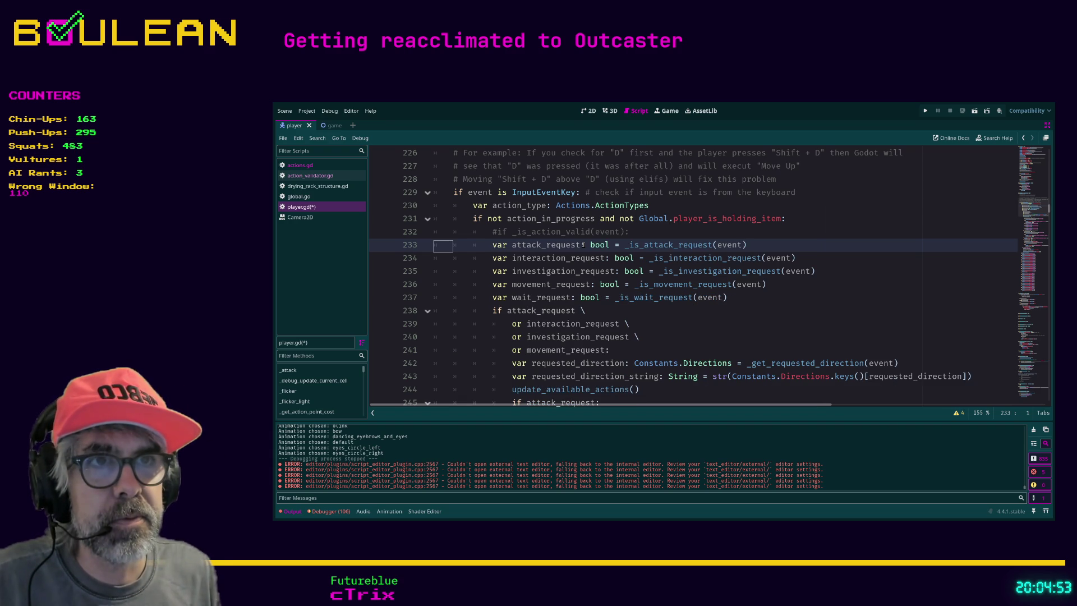
key(Up)
key(ctrl+shift+k)
Step: Move through the request variables down to the request-handling block
key(Down)
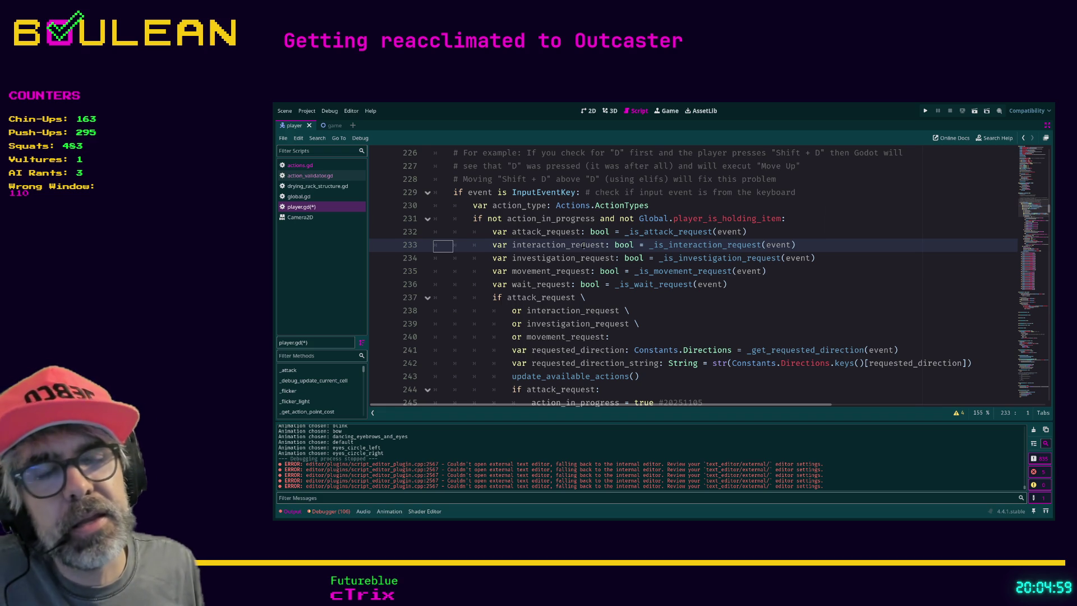
key(Down)
key(Up)
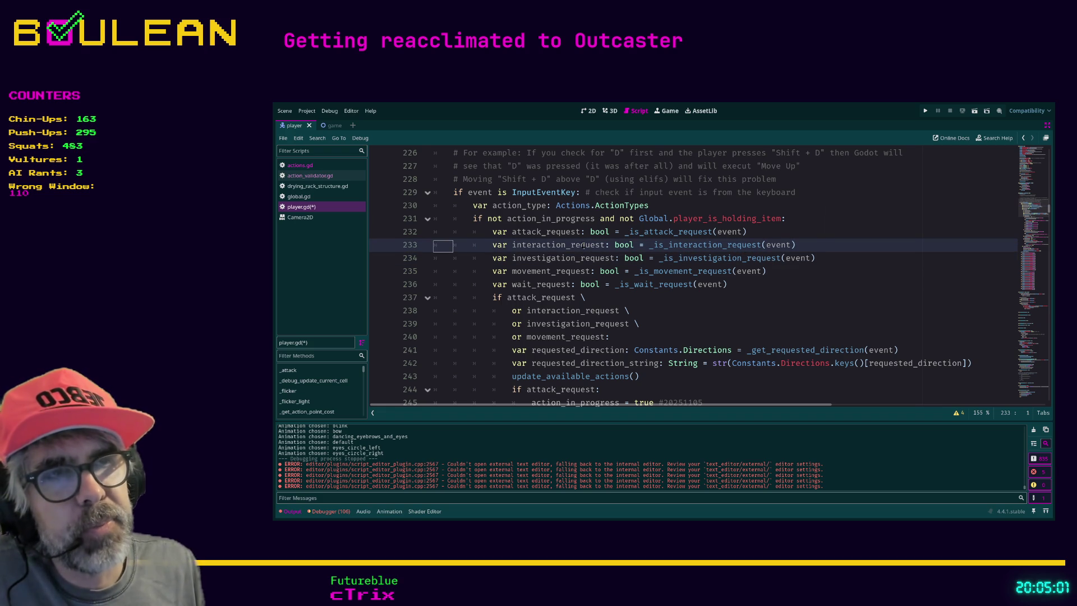
key(Down)
key(Down)
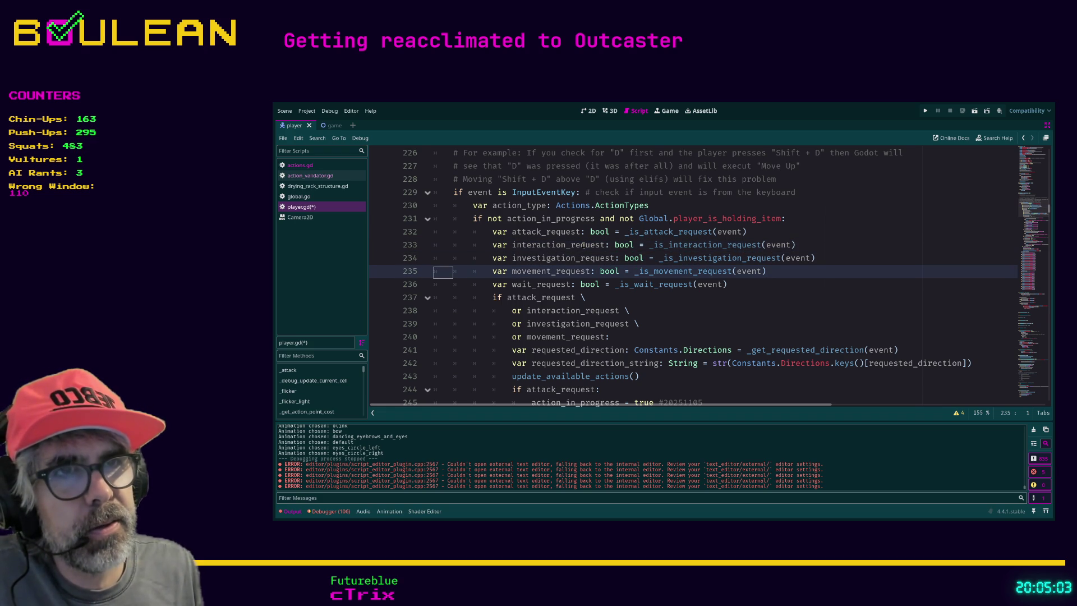
key(Up)
key(Up)
key(Up)
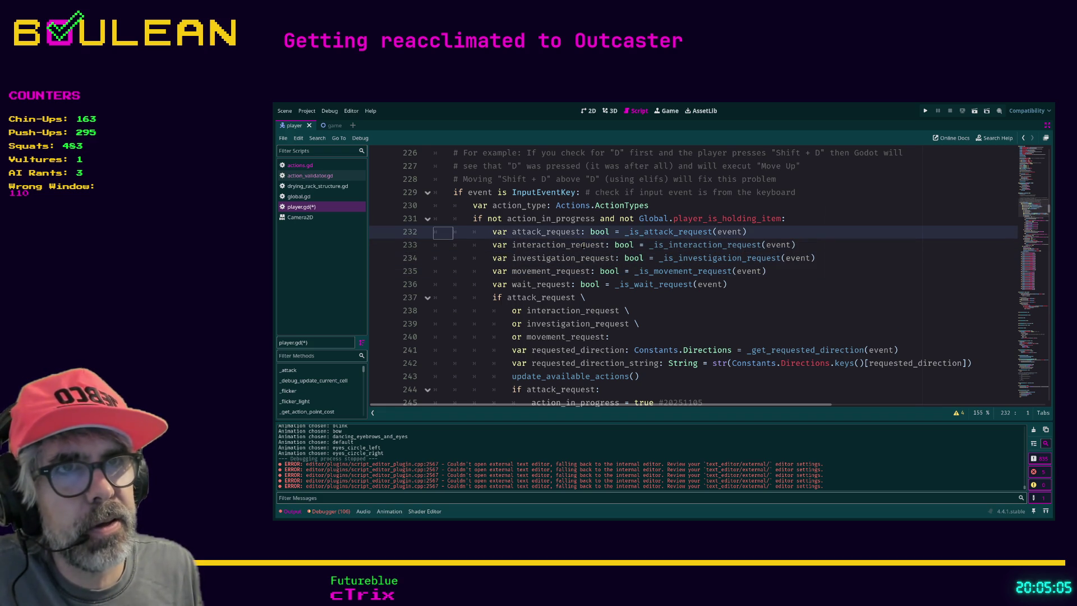
key(Up)
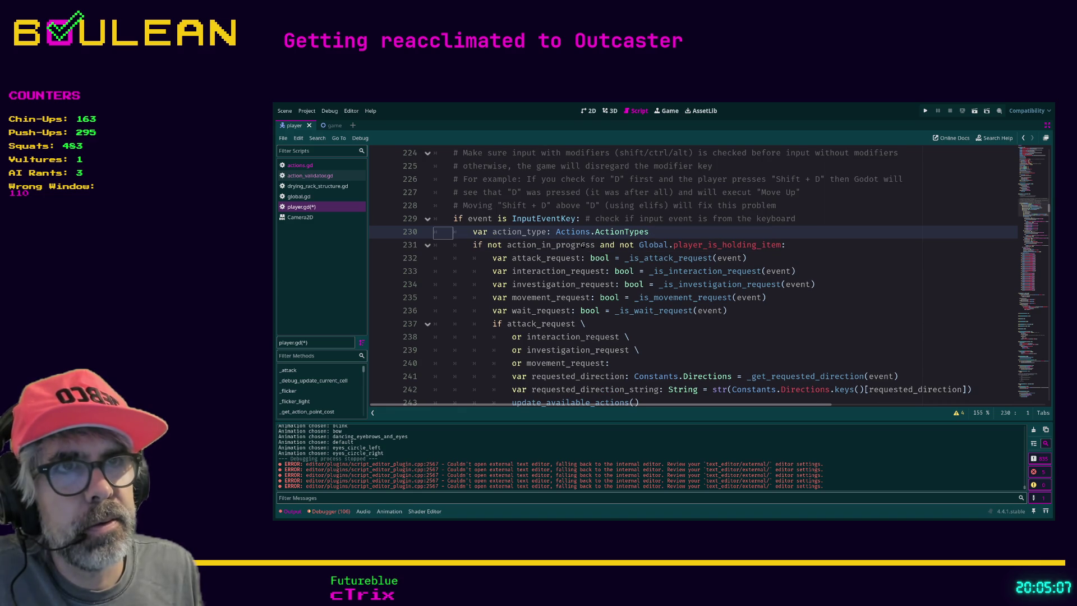
key(Down)
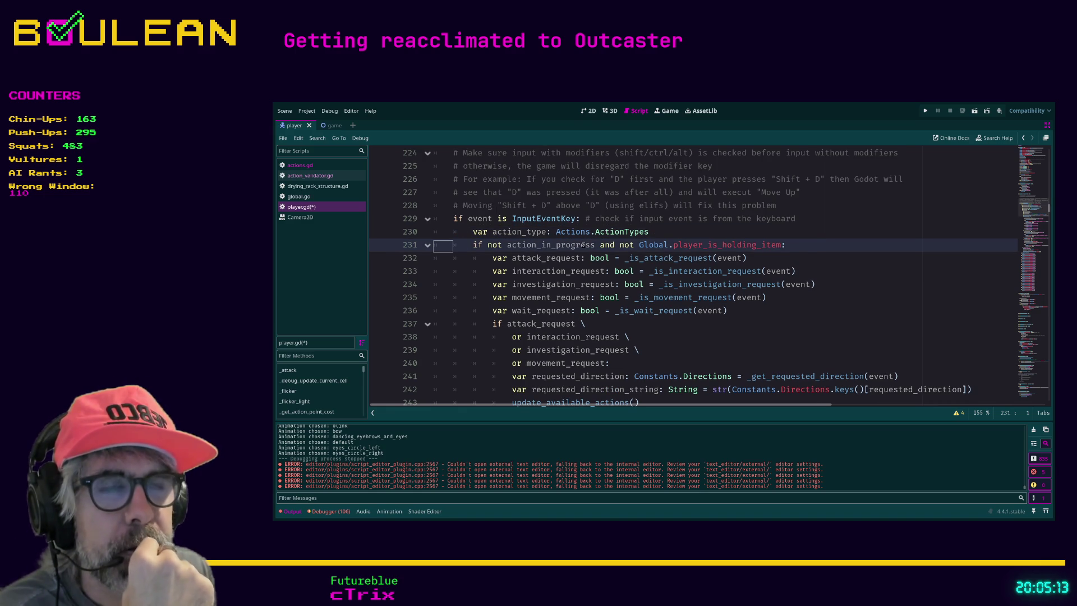
key(Down)
key(Down)
key(Down)
key(Down)
key(Down)
key(Down)
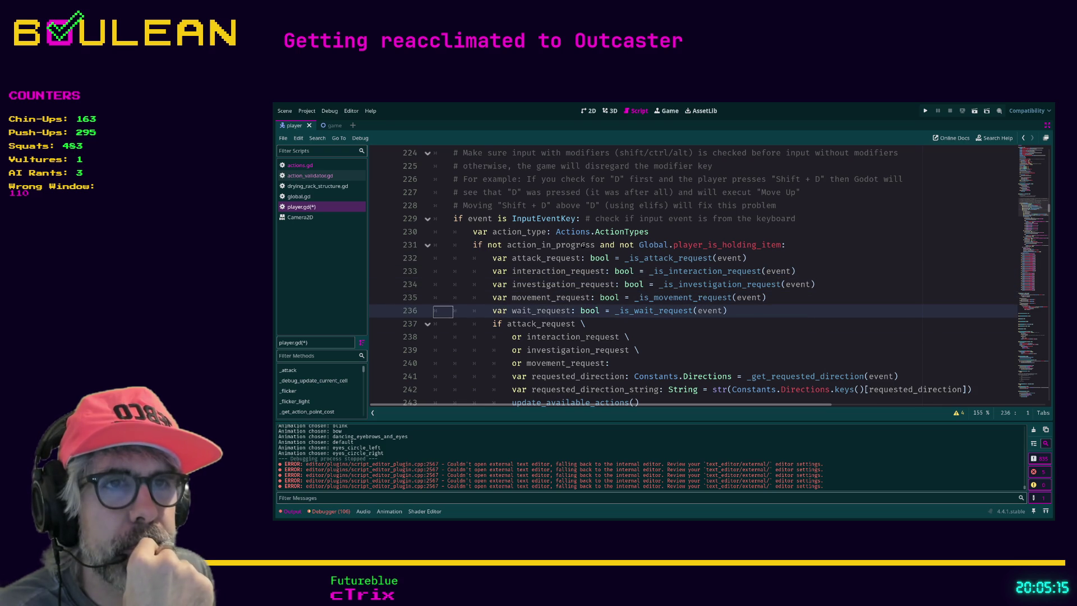
key(Down)
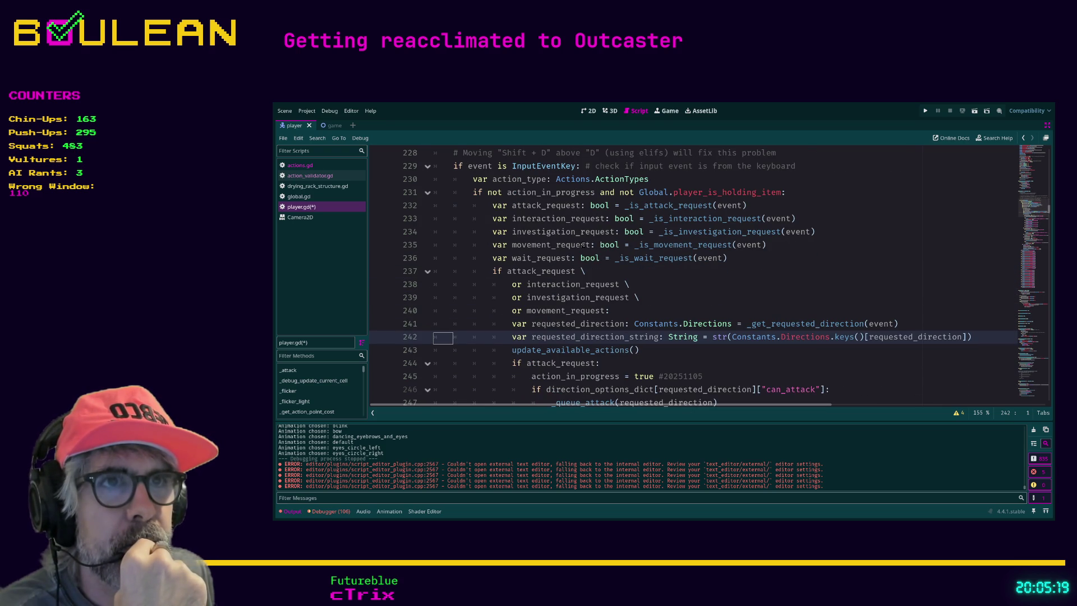
key(Up)
key(Up)
key(Up)
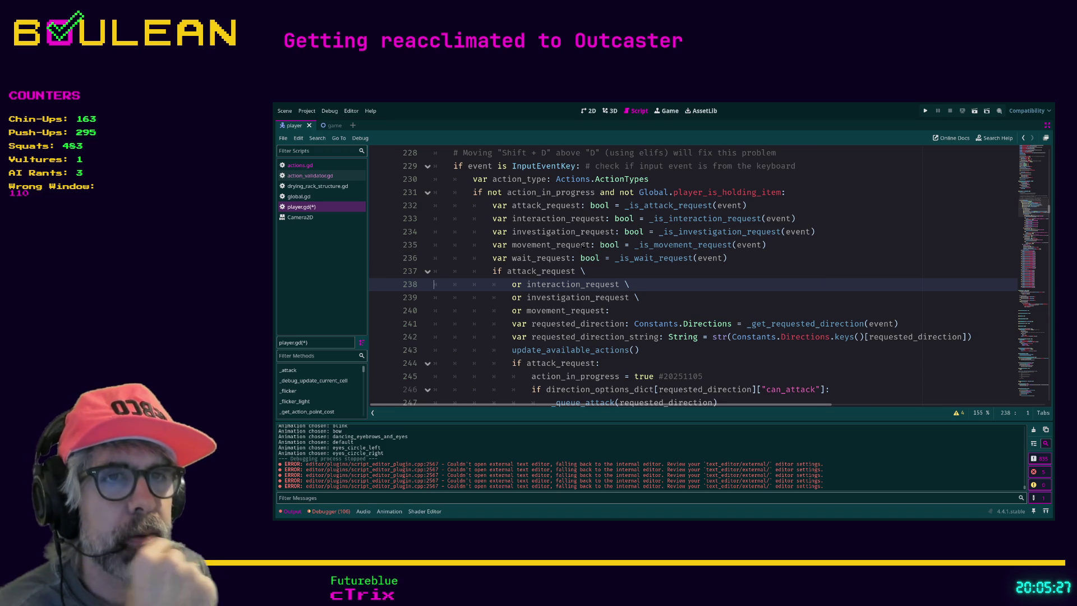
Step: Insert a blank line under if attack_request:, above action_in_progress = true
key(Insert)
key(Up)
key(Down)
key(Down)
key(Down)
key(Down)
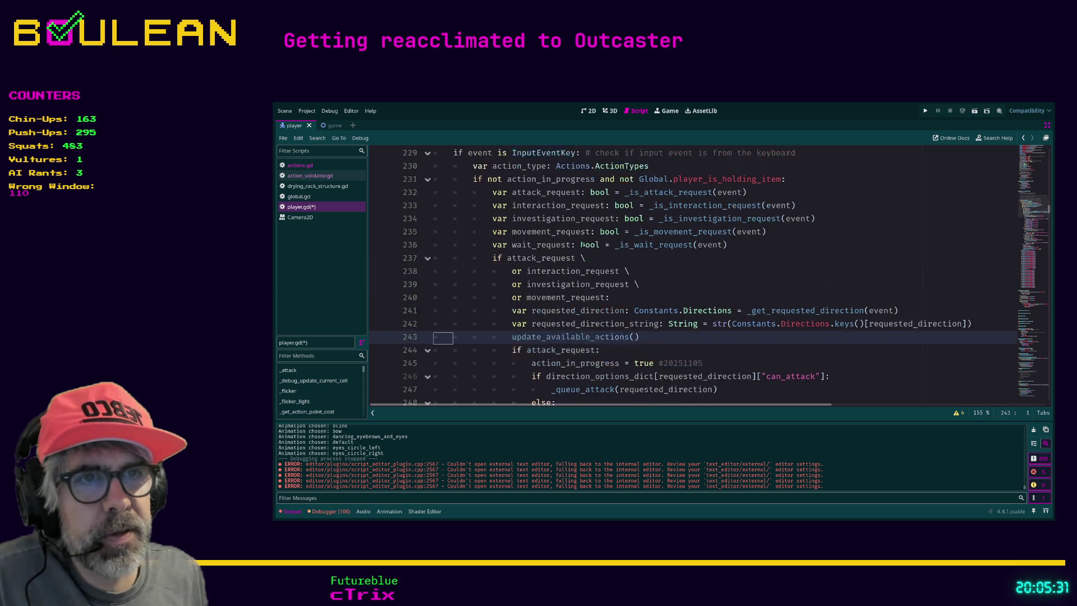
key(Insert)
key(Return)
key(Insert)
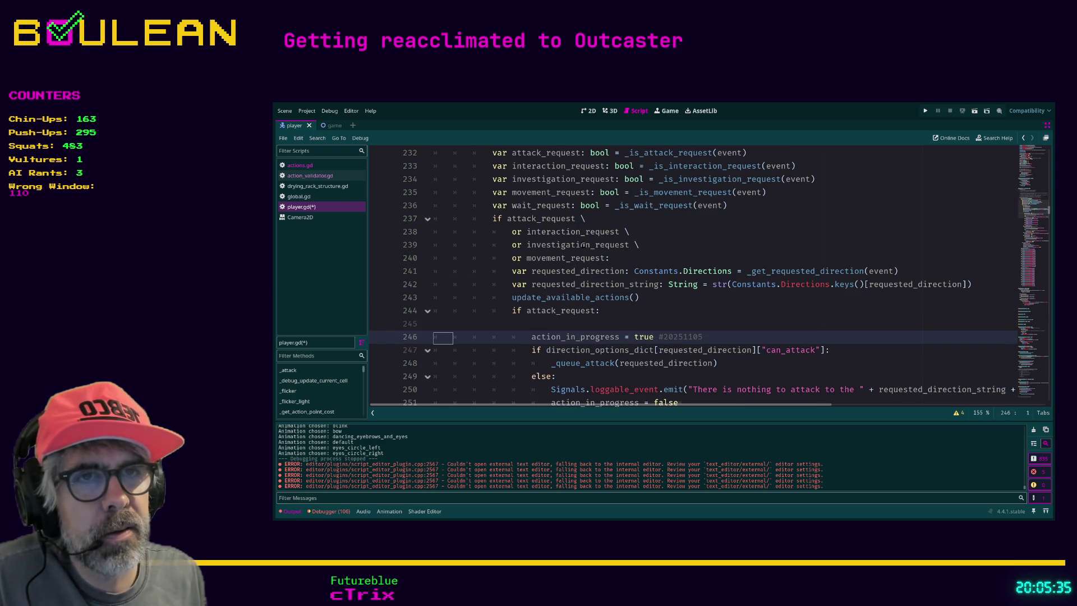
Step: Indent the new attack-branch line and type 'act', removing stray commas
scroll(584, 245, down, 1)
key(Up)
key(Insert)
key(Tab)
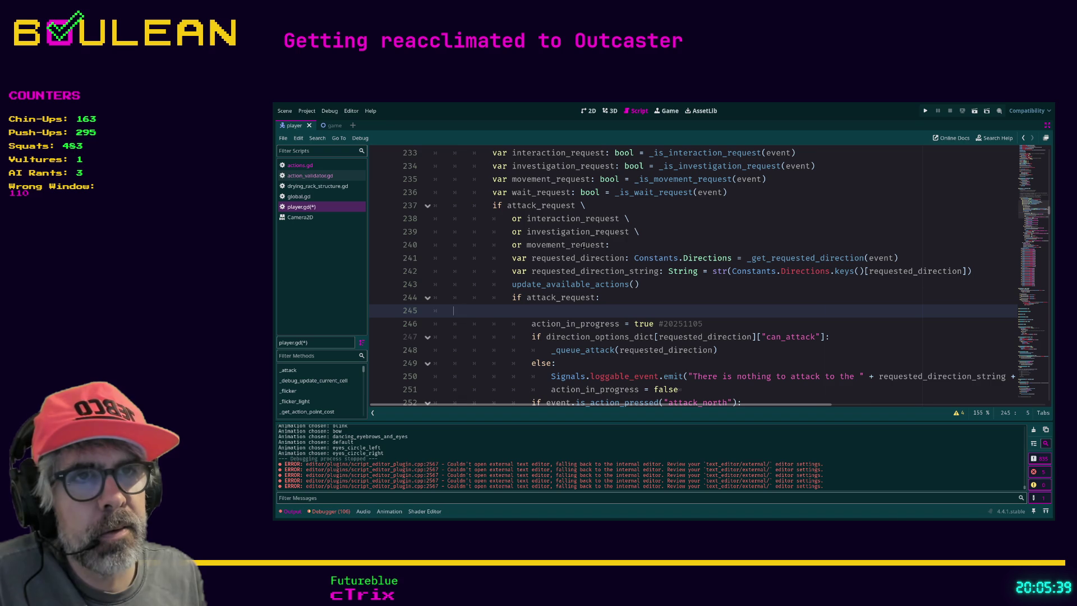
key(Tab)
key(Tab)
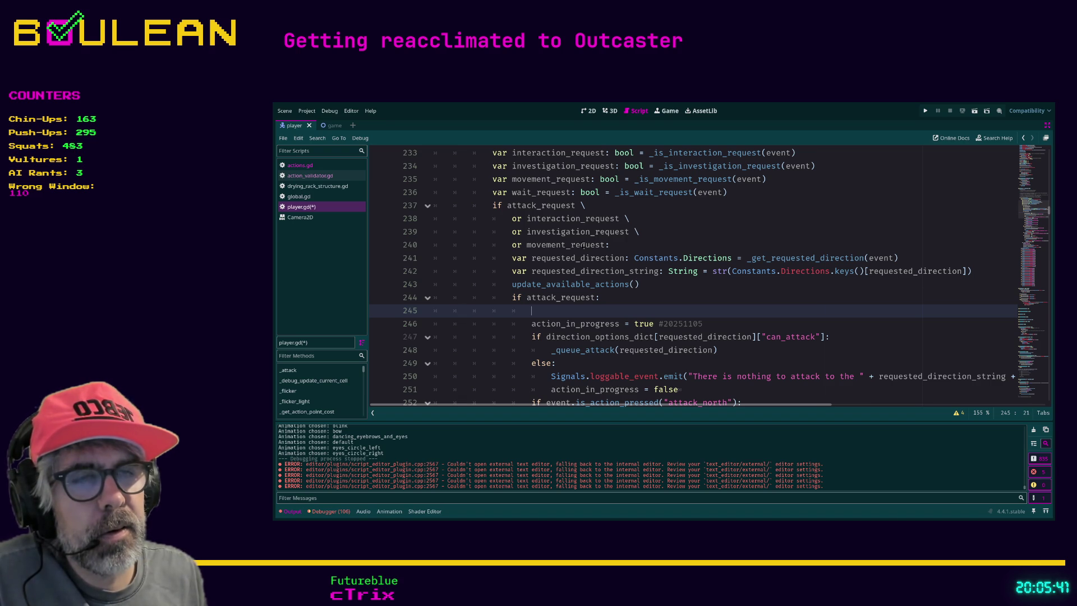
text(act)
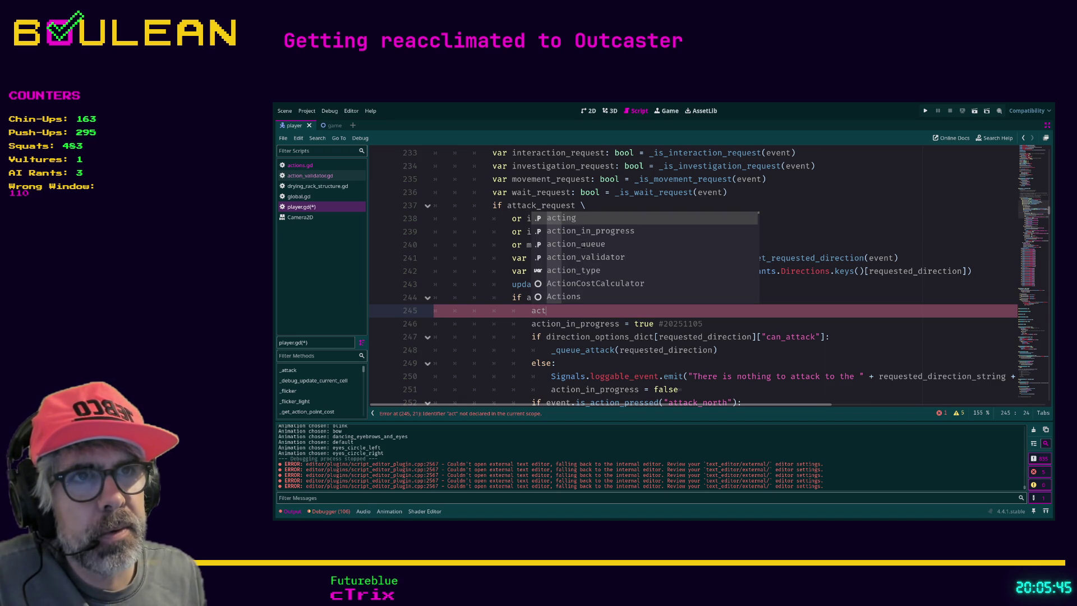
text(,,)
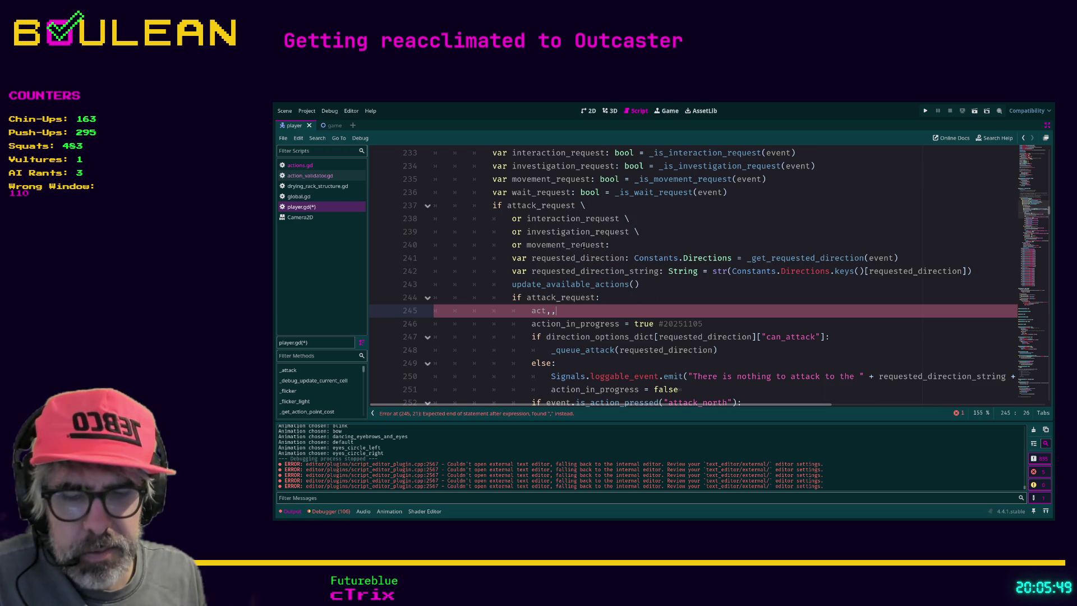
key(BackSpace)
key(BackSpace)
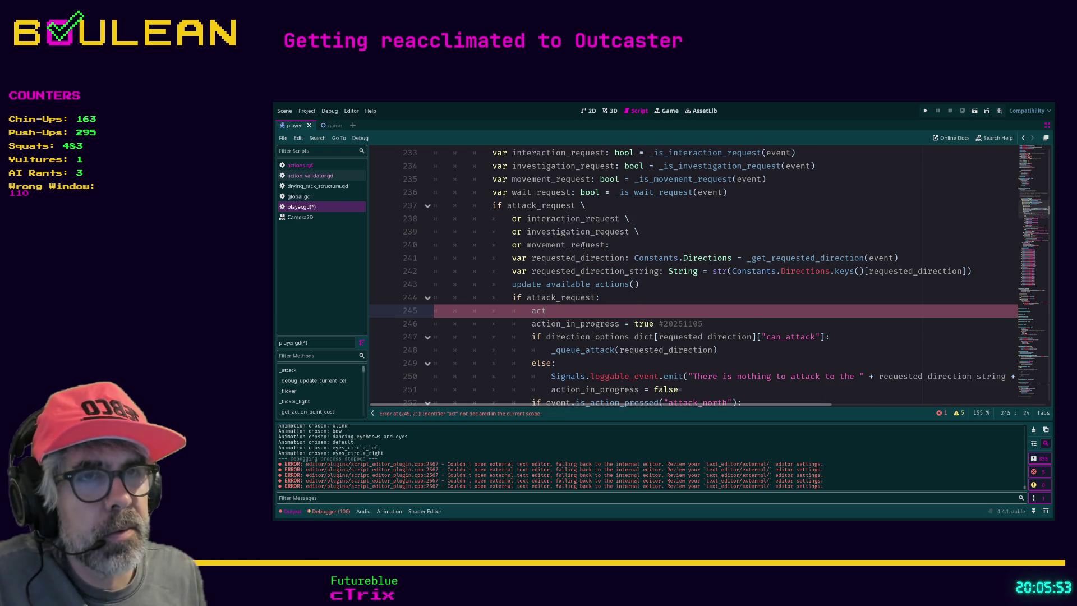
key(Down)
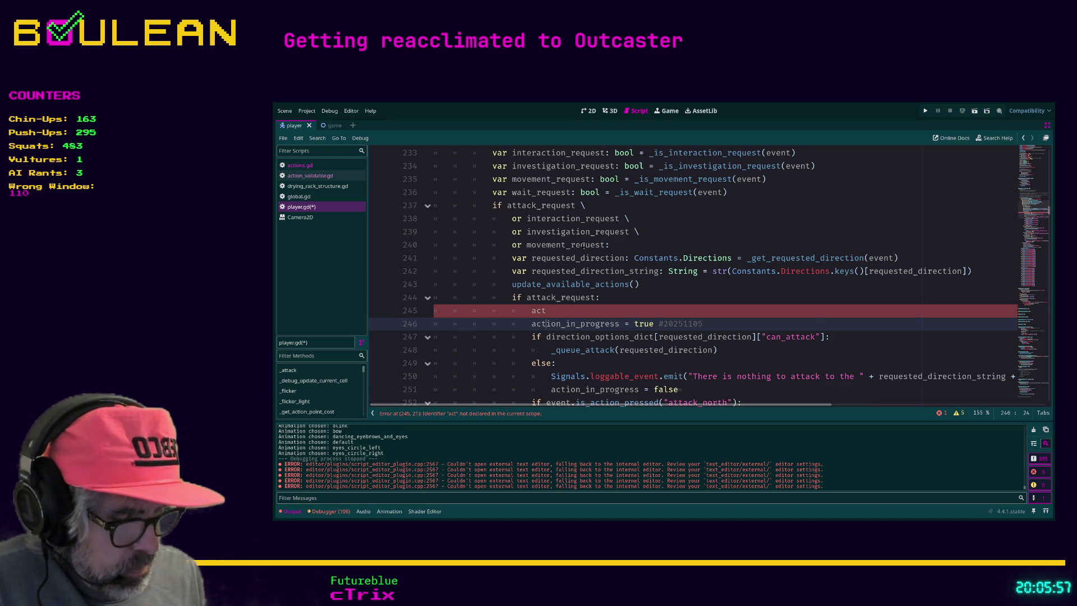
text(m)
key(BackSpace)
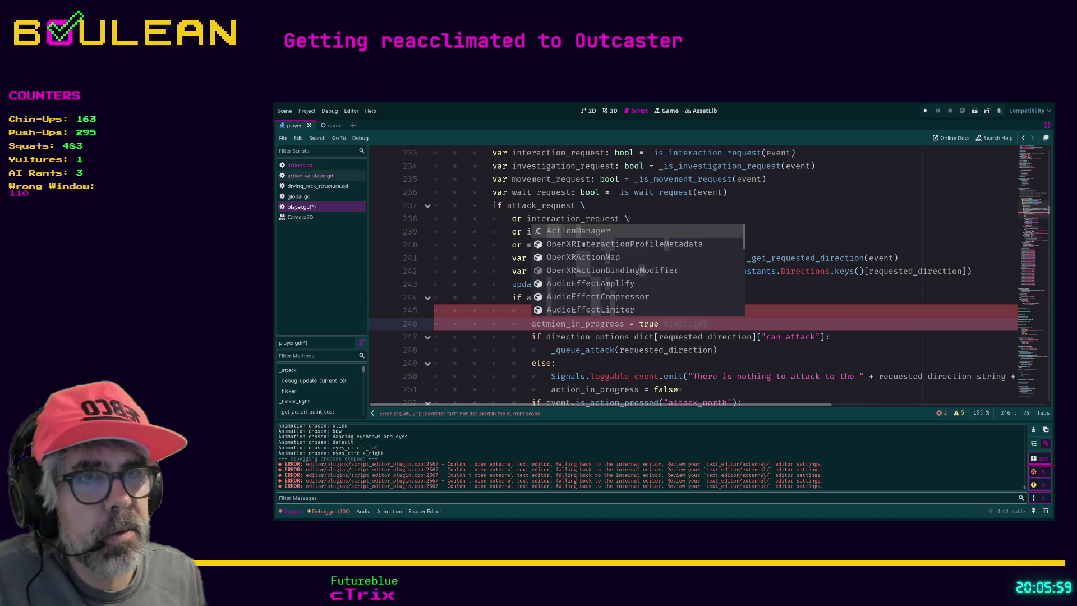
Step: Fix typos on the 'act' line on line 245 and restore the line break after it
key(Up)
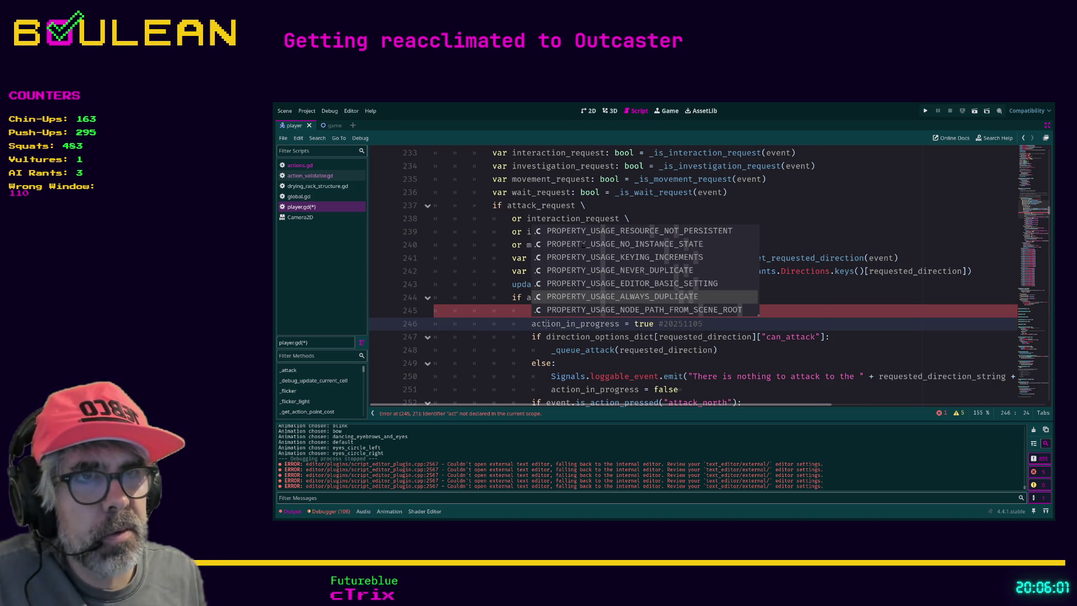
key(Escape)
key(Up)
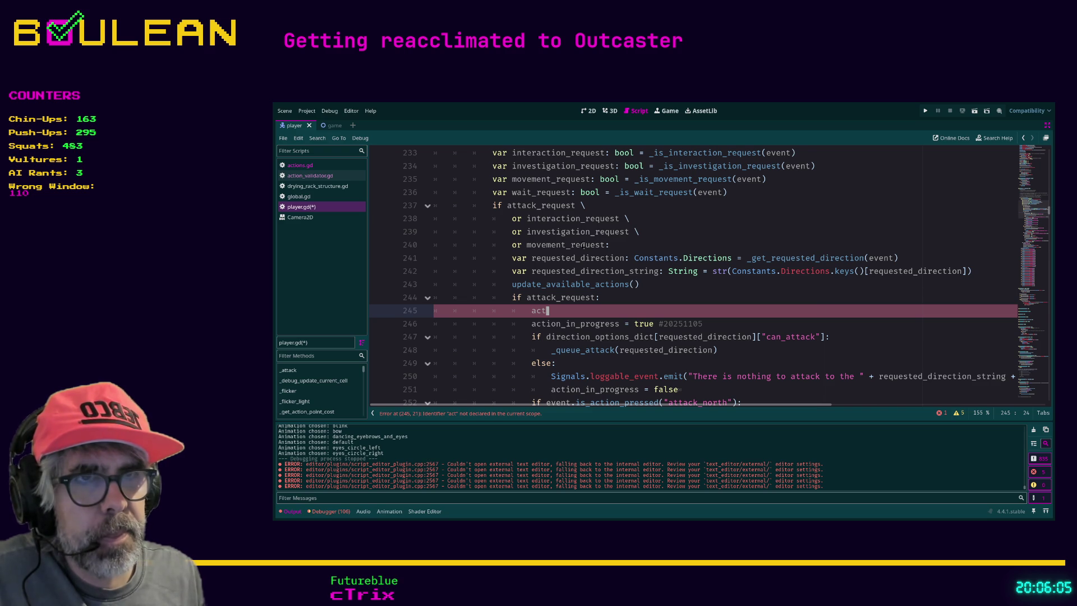
key(Left)
key(Left)
key(Left)
key(Right)
key(Right)
key(Right)
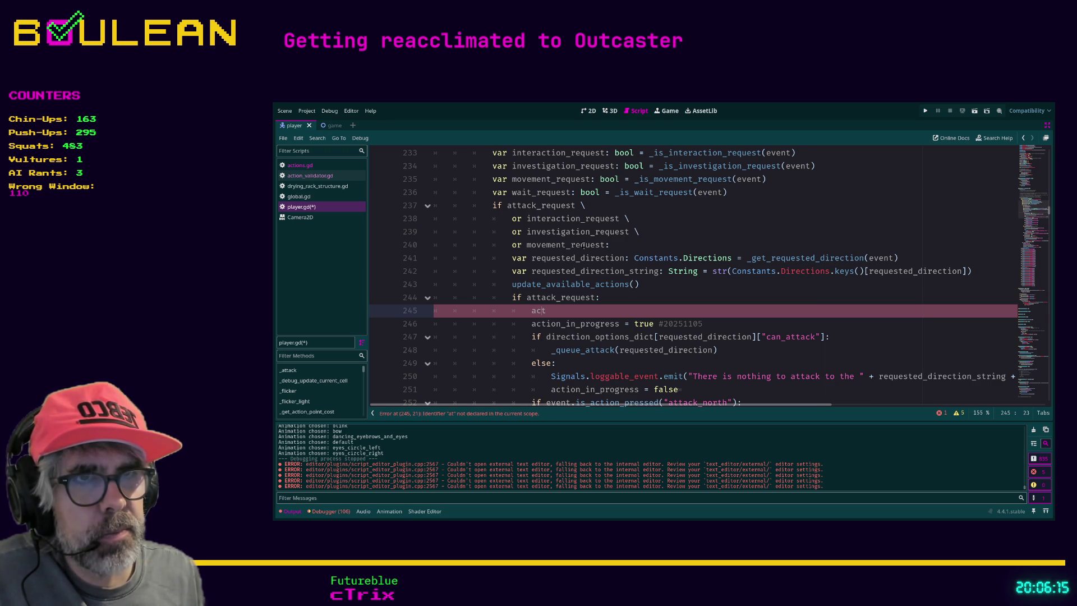
text(c)
key(Escape)
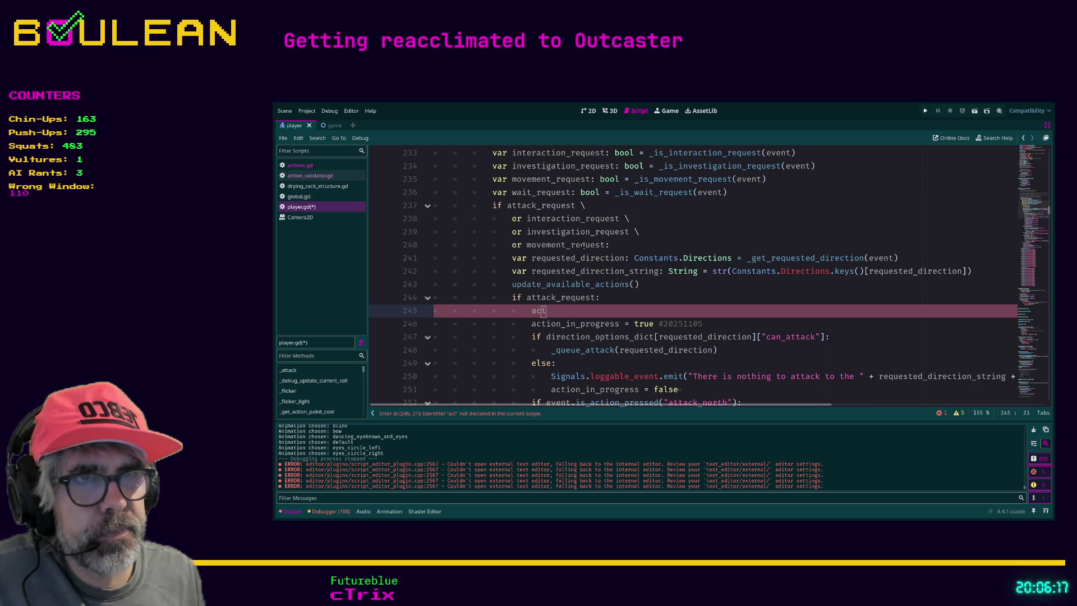
key(Delete)
key(Delete)
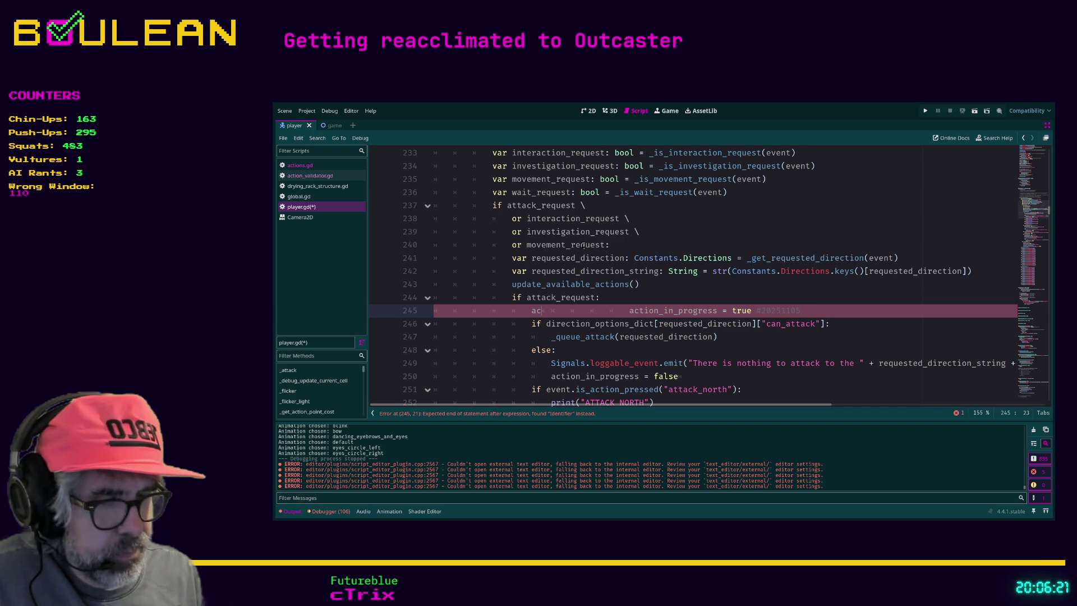
key(ctrl+space)
key(Escape)
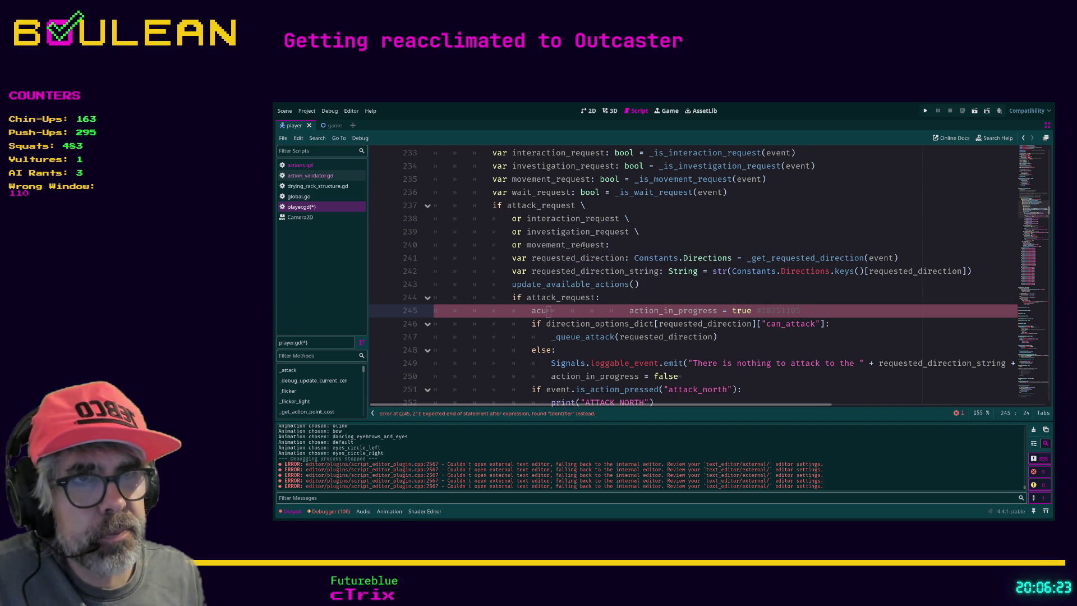
text(t)
key(Return)
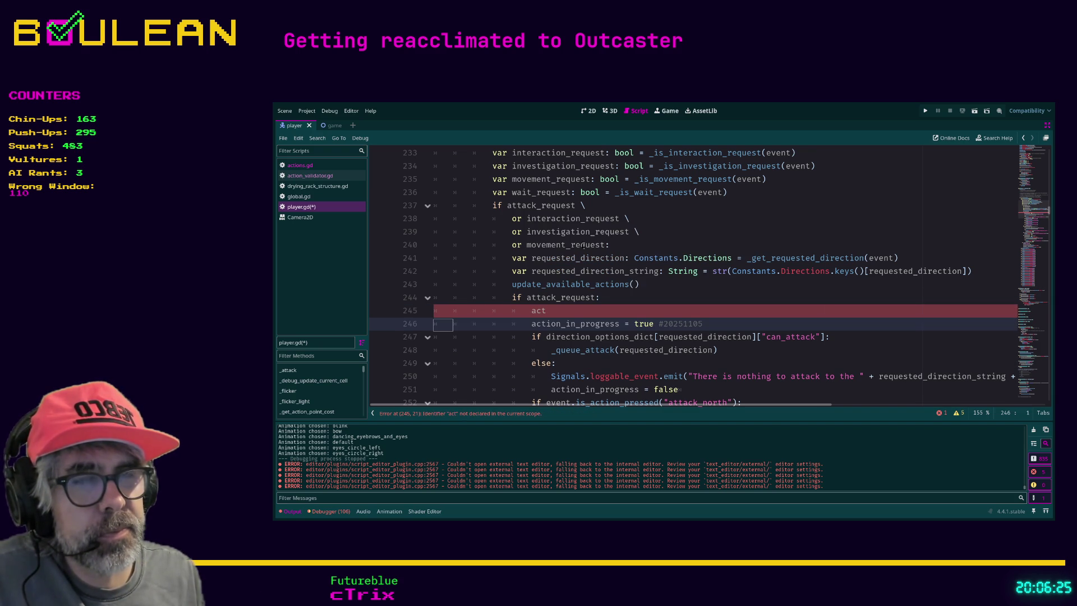
key(Left)
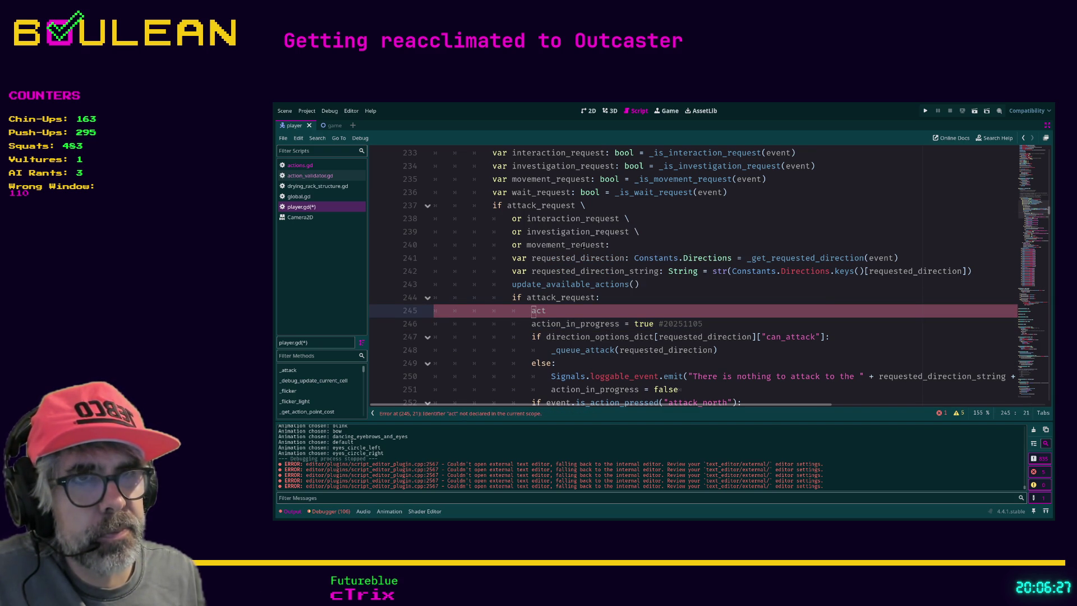
key(Right)
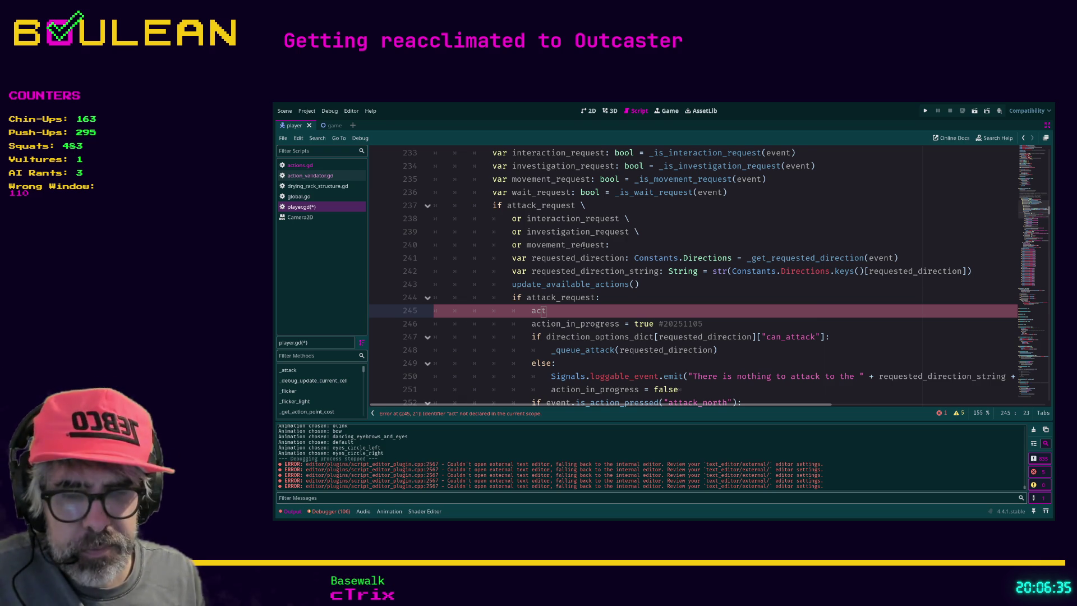
Step: Complete line 245 as action_type = Actions.ActionTypes.ATTACK using autocomplete
text(ion)
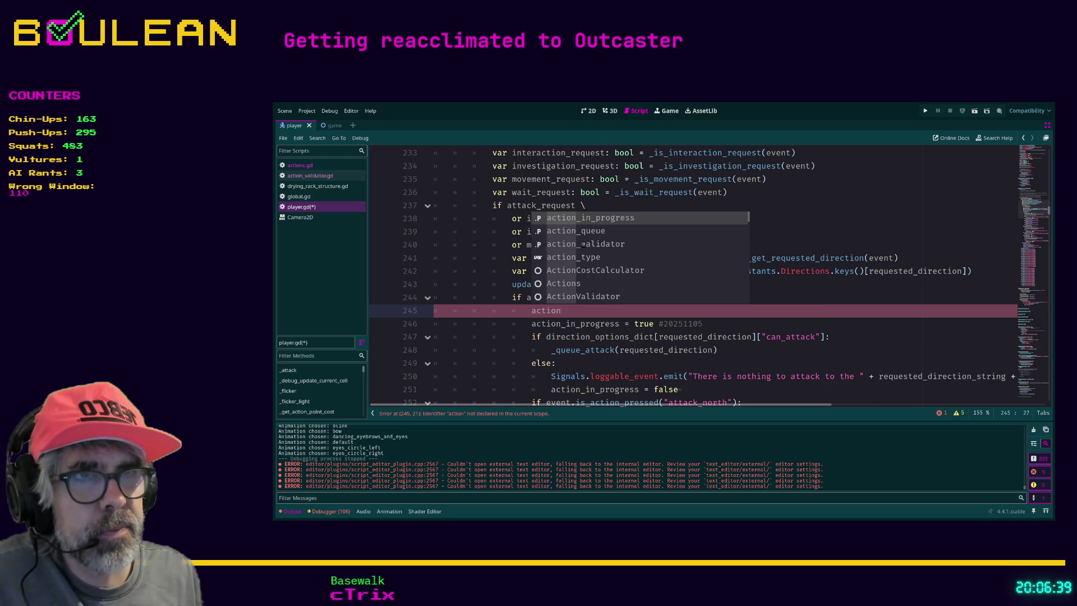
key(Down)
key(Down)
key(Down)
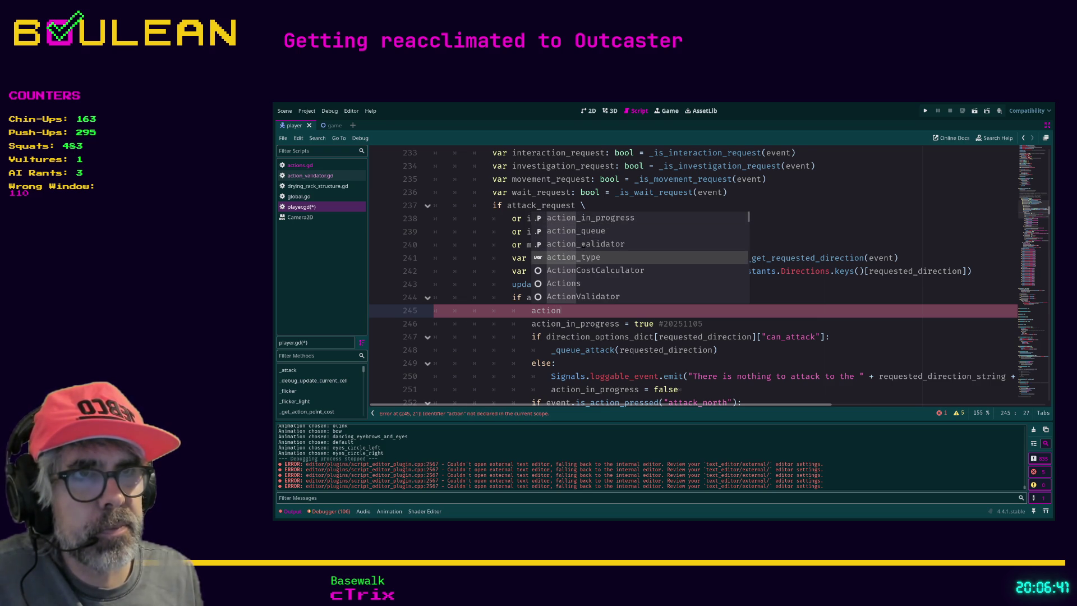
key(Return)
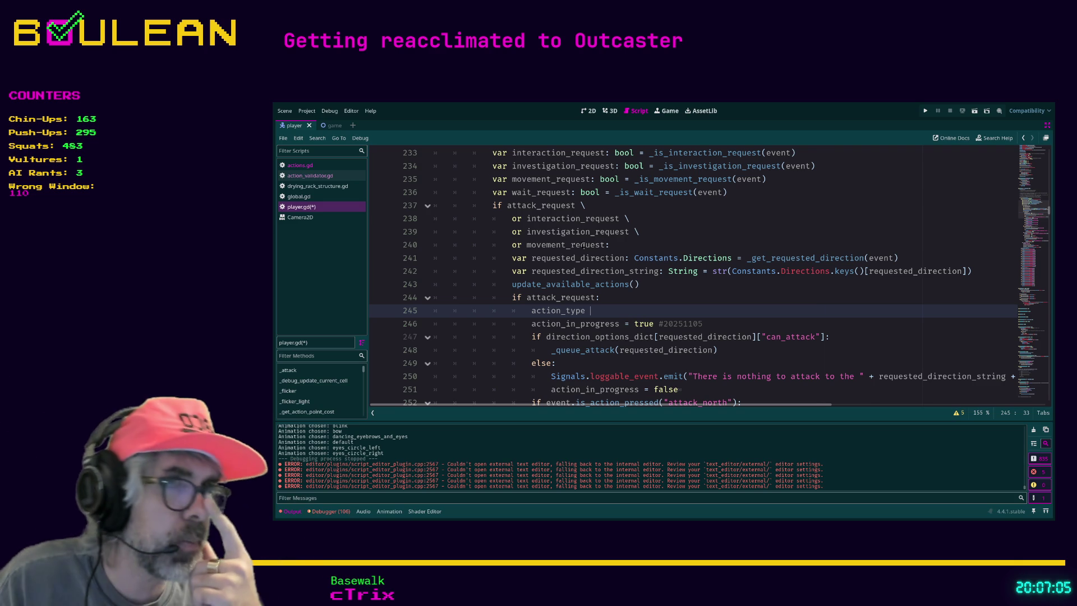
text(=)
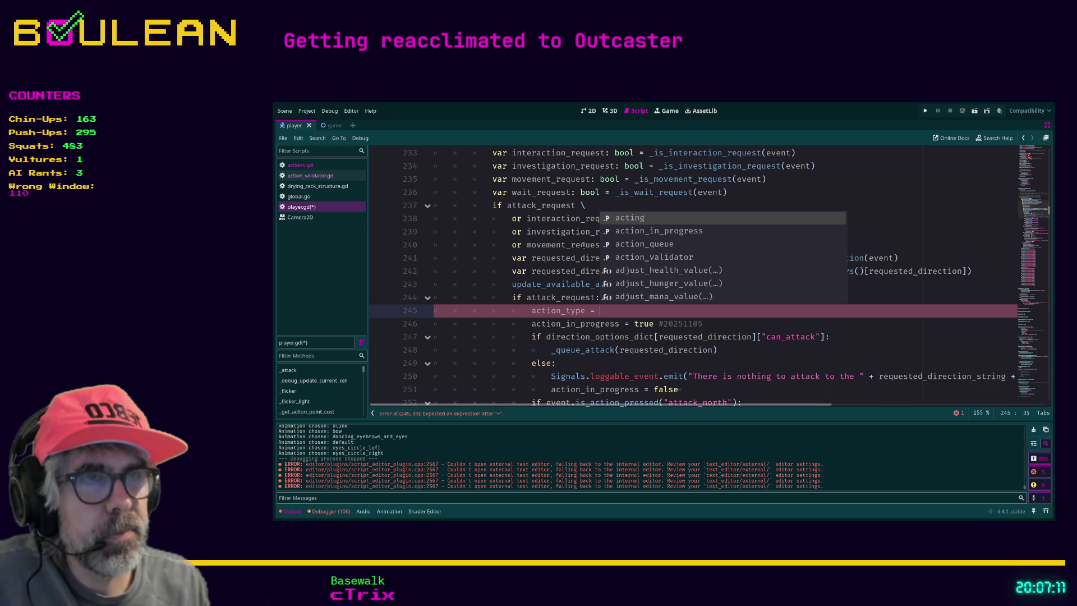
text( Act)
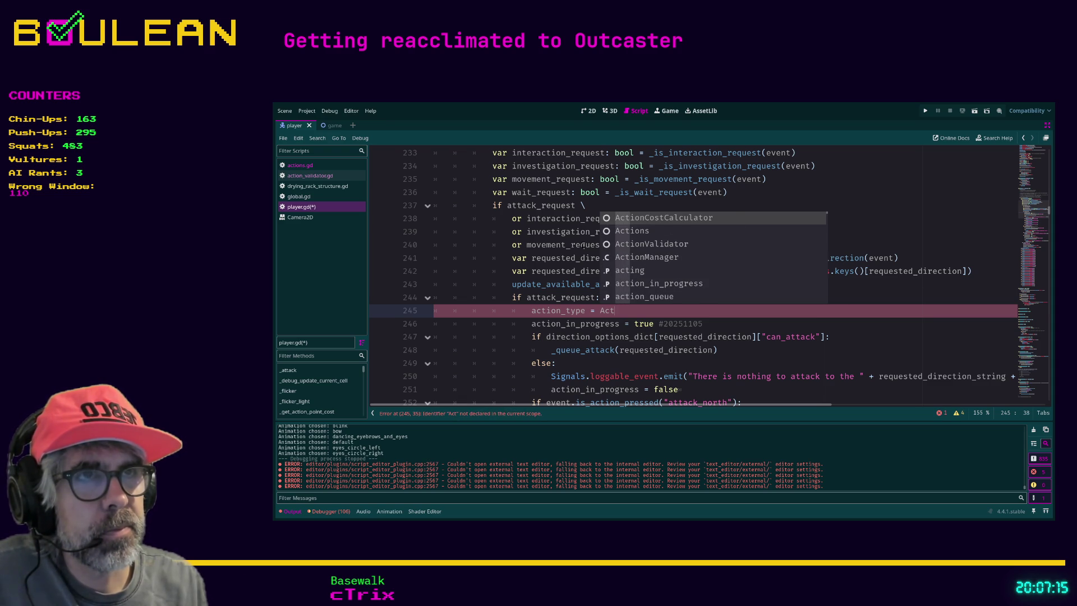
key(Down)
key(Return)
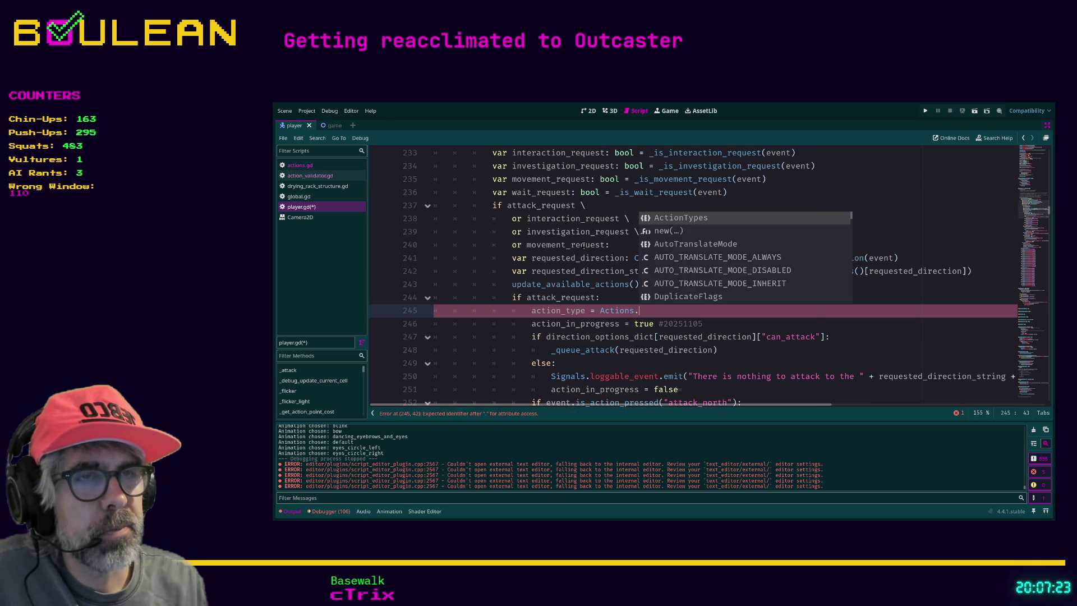
key(Return)
text(.)
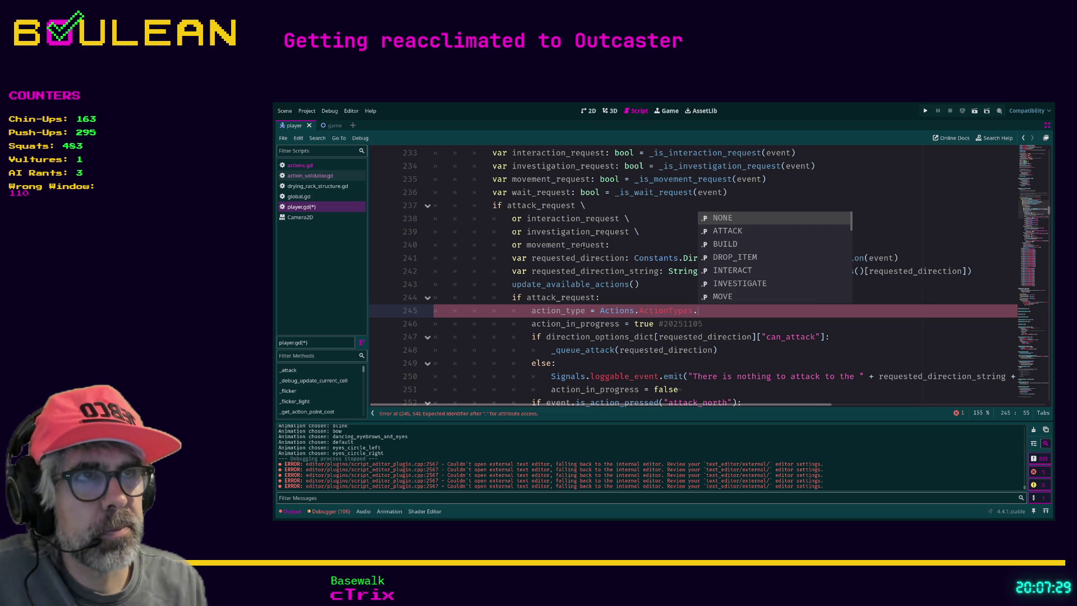
key(Down)
key(Return)
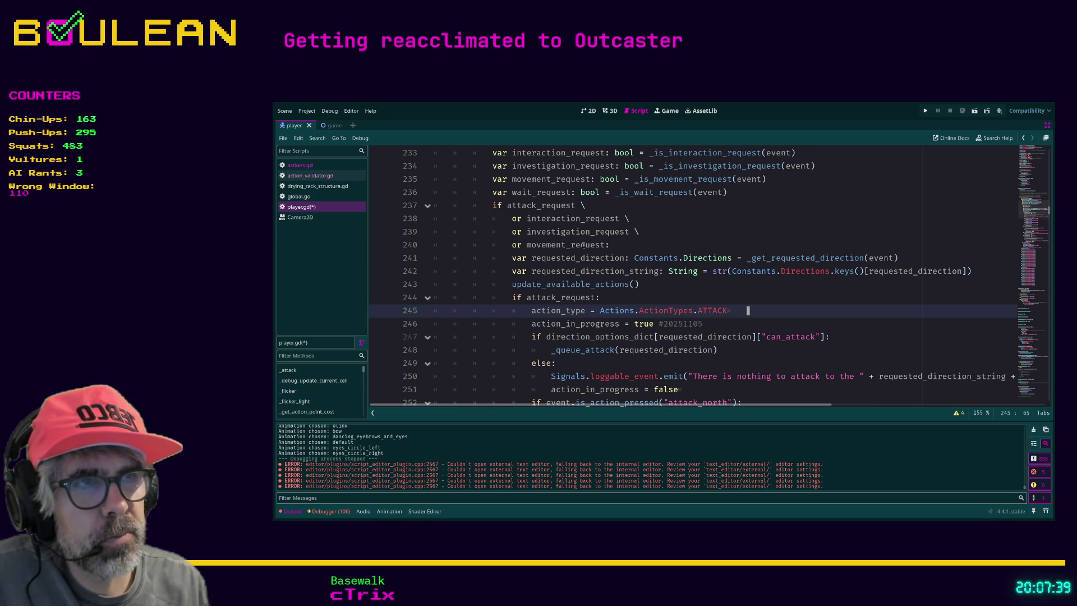
key(BackSpace)
key(BackSpace)
key(BackSpace)
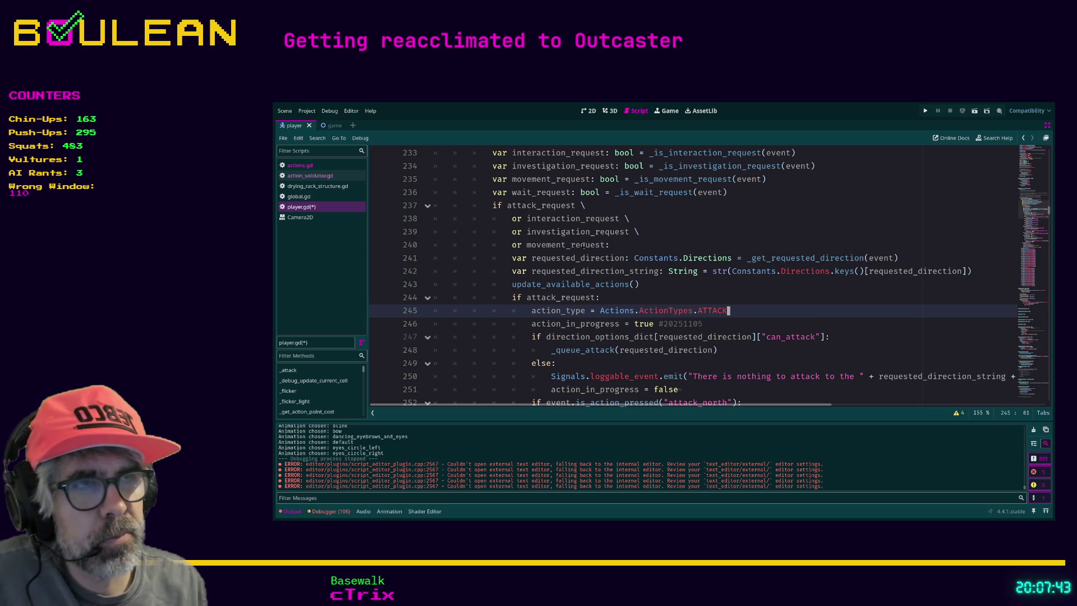
Step: Move down through the attack branch to the first line of the interaction branch
key(Down)
key(Down)
key(Down)
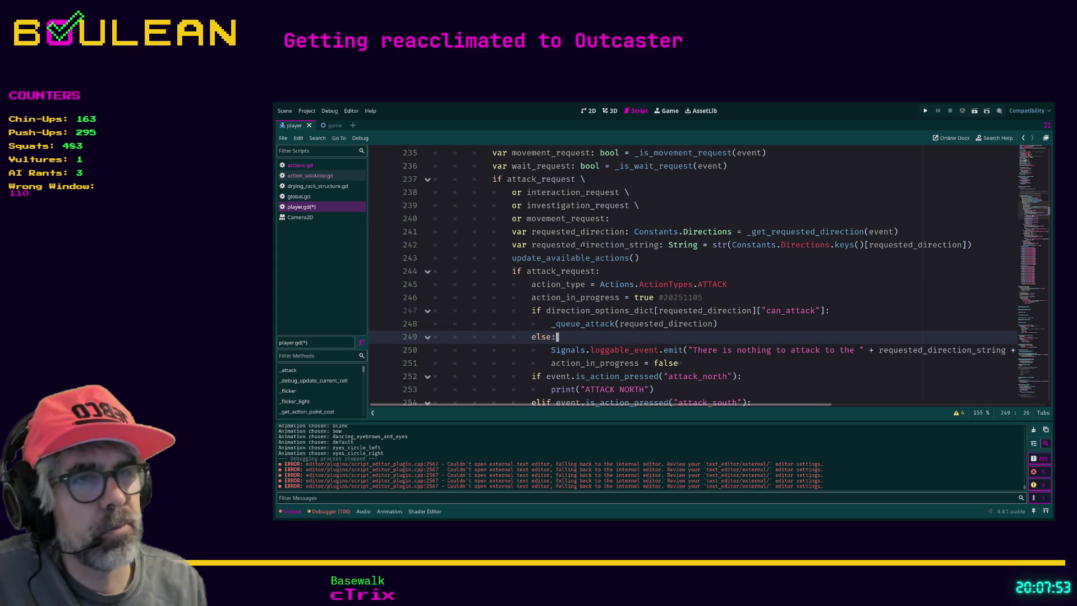
key(Down)
key(Down)
key(End)
key(Down)
key(Down)
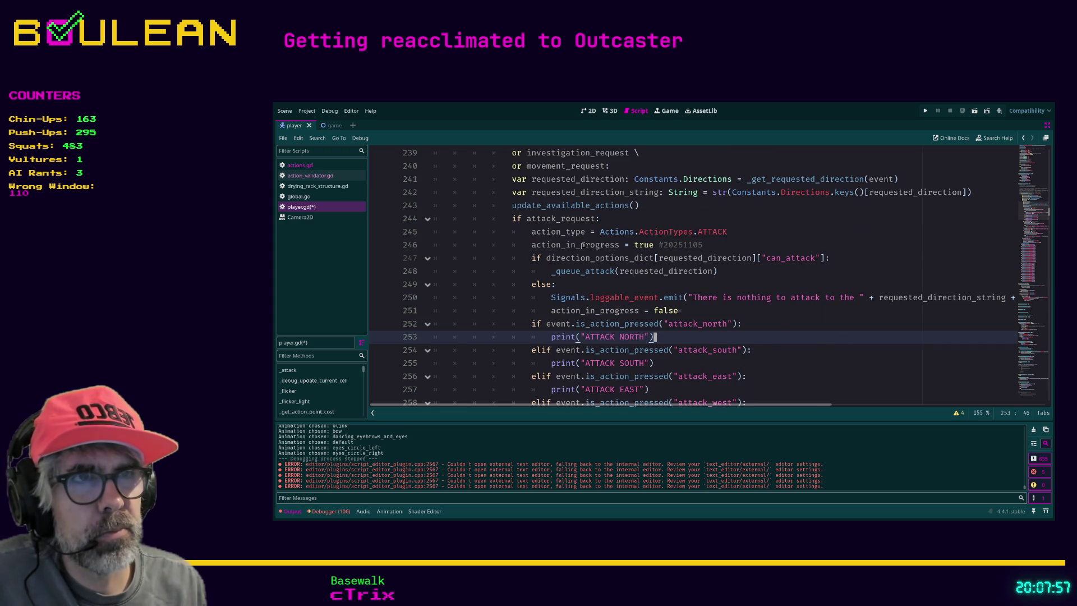
key(Down)
key(Down)
key(Down)
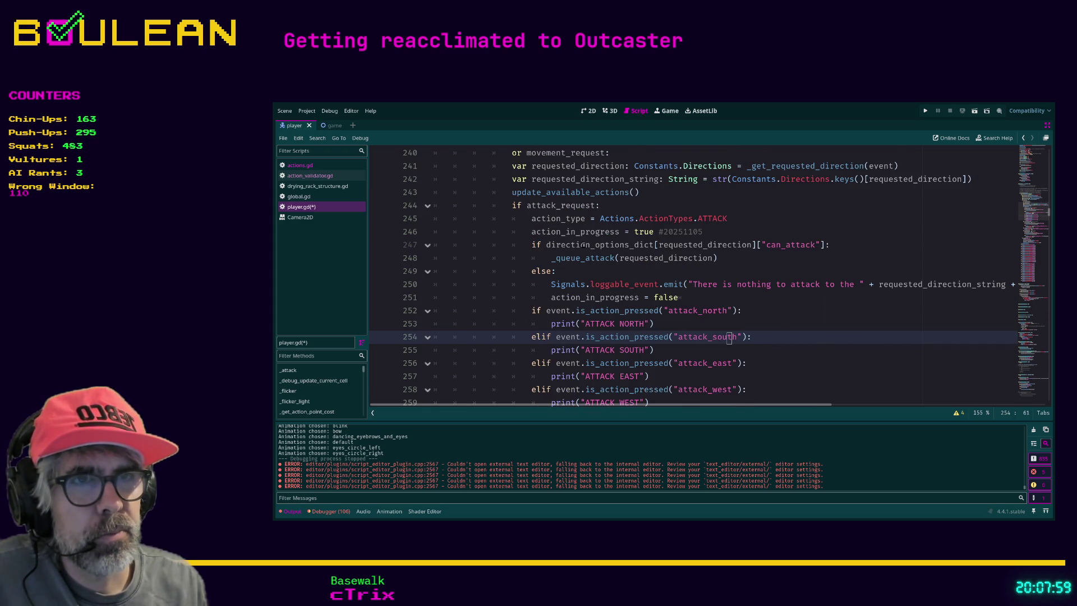
key(Down)
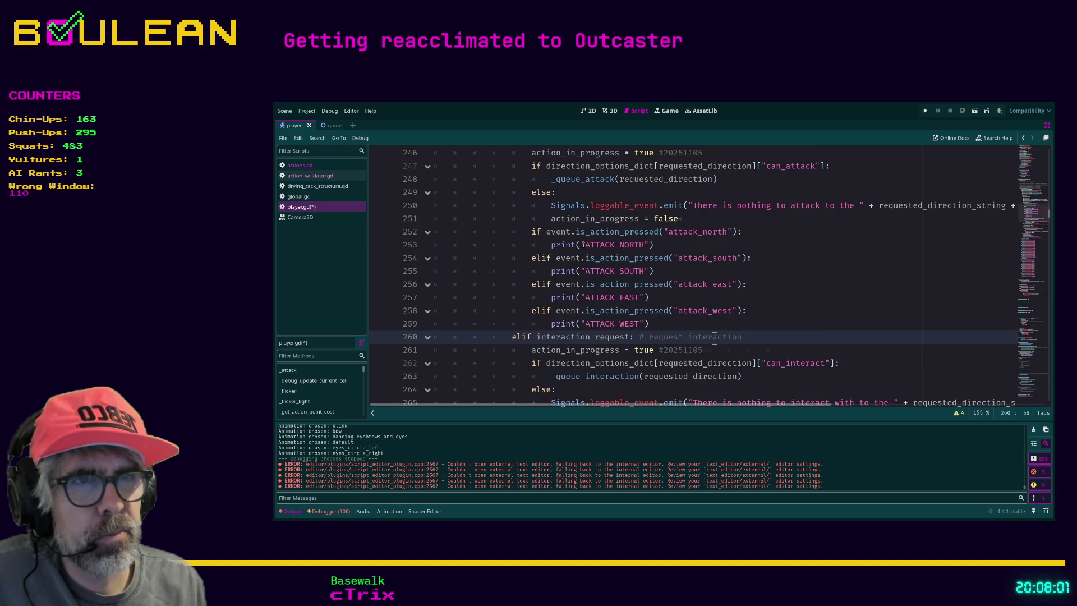
key(Down)
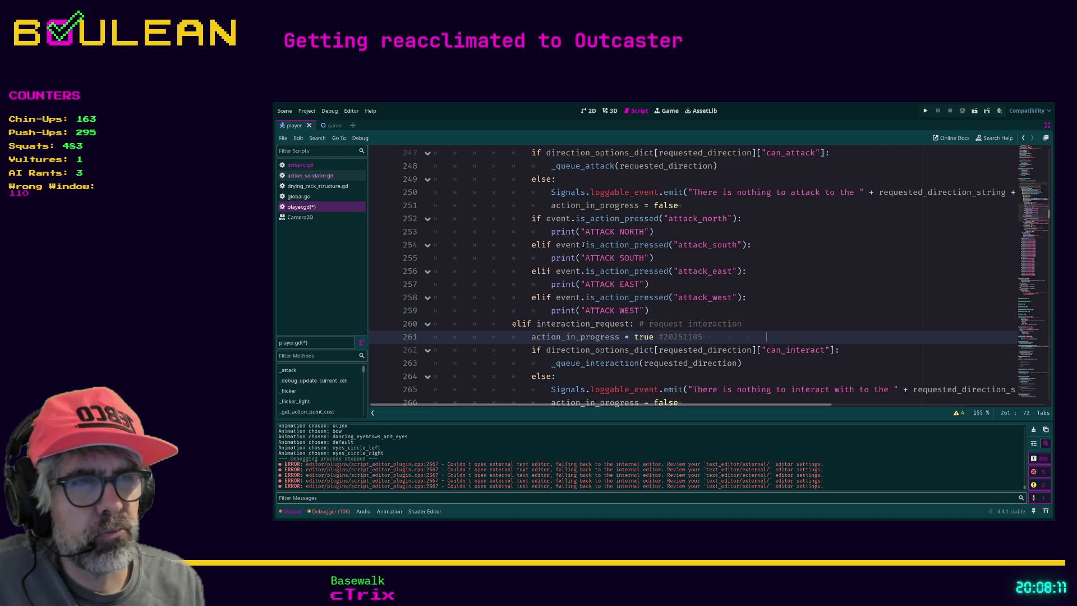
key(Tab)
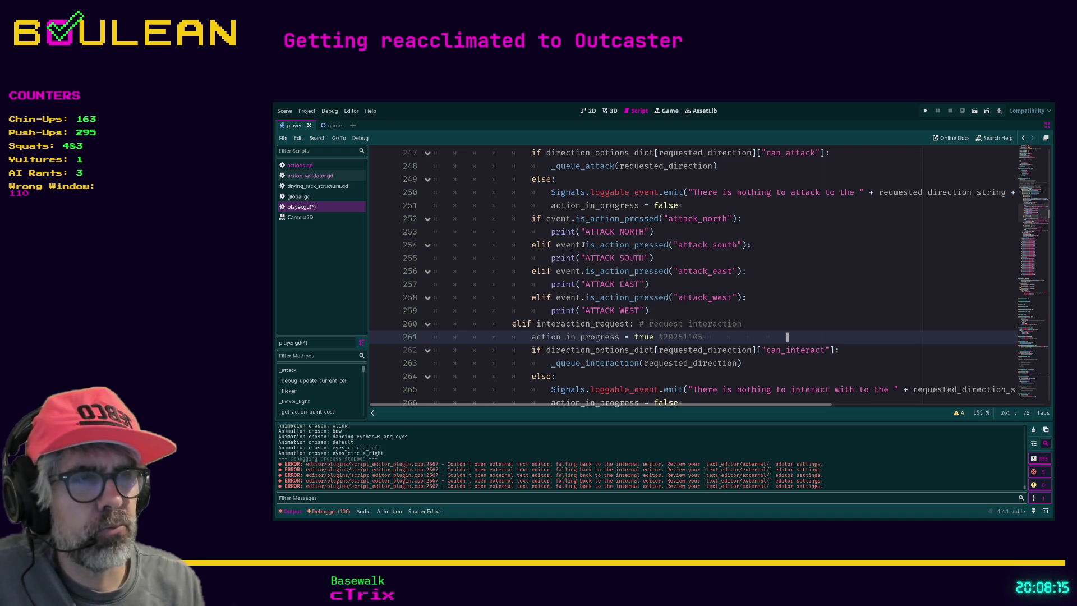
Step: Add an indented blank line under elif interaction_request:, above action_in_progress = true
key(F9)
key(Home)
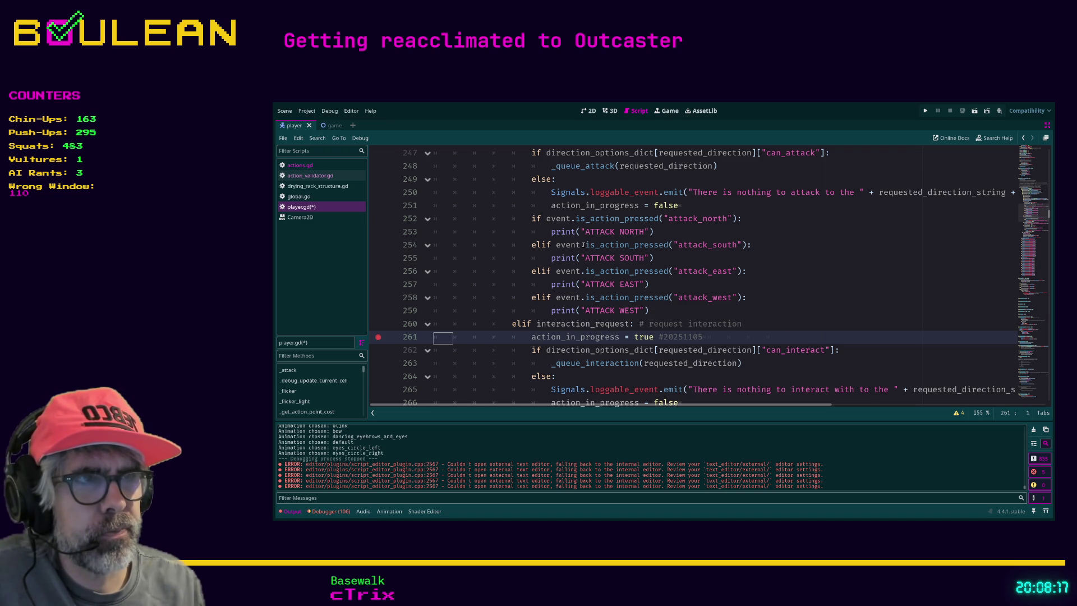
key(F9)
key(Insert)
key(Return)
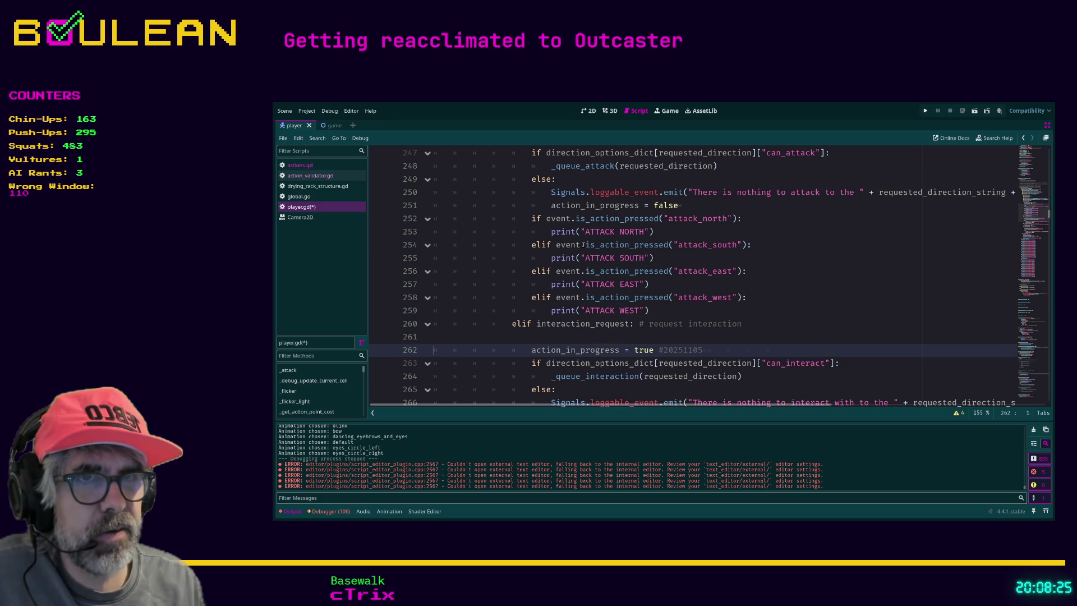
key(Tab)
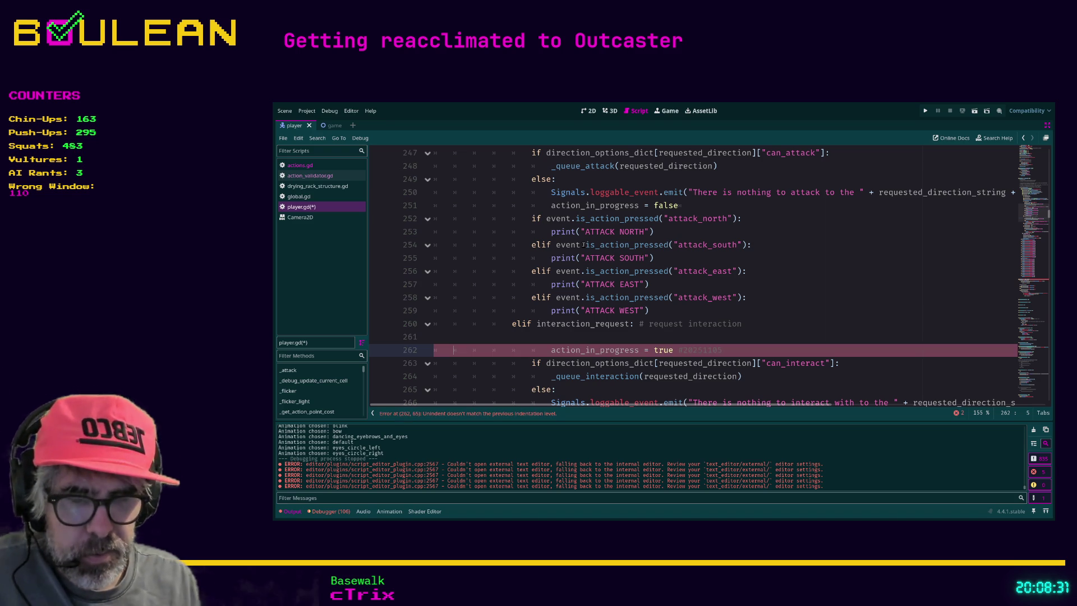
key(BackSpace)
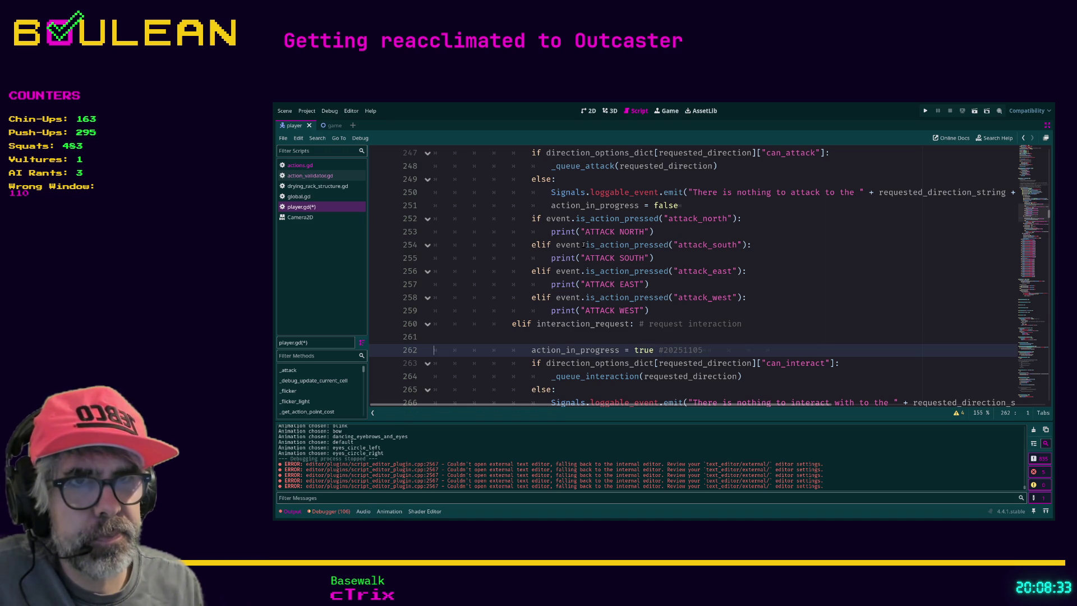
key(Up)
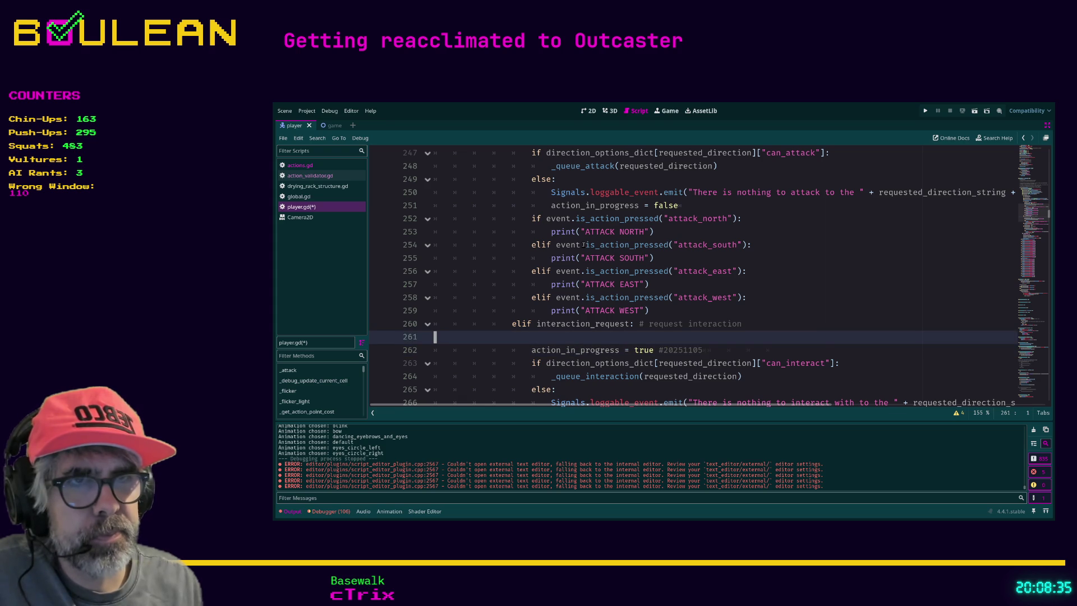
key(Tab)
key(Tab)
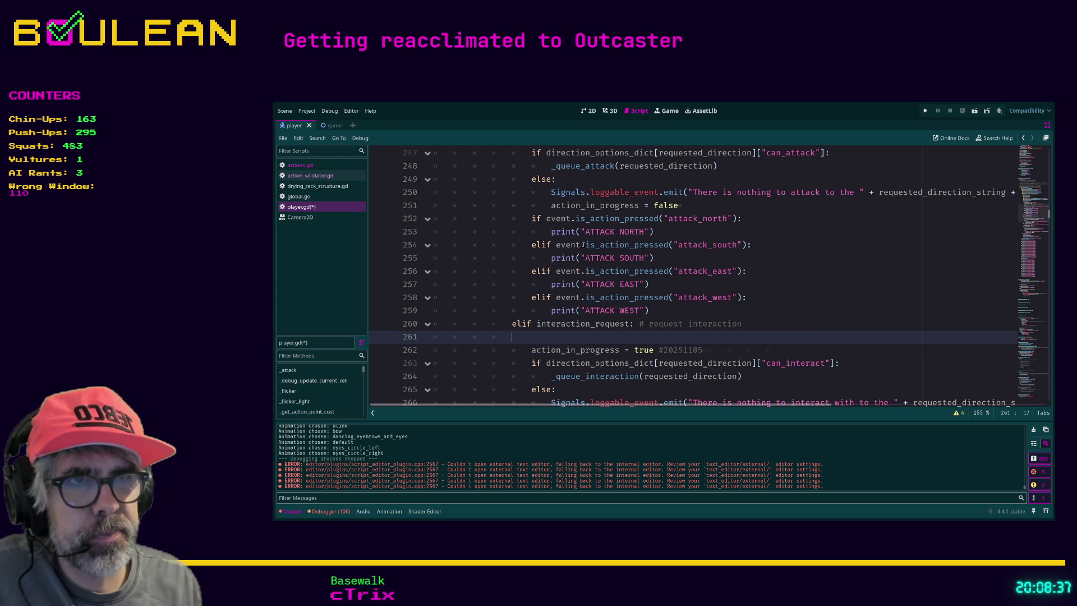
Step: Write action_type = Actions.ActionTypes.INTERACT in the interaction branch, then delete that line
text(act)
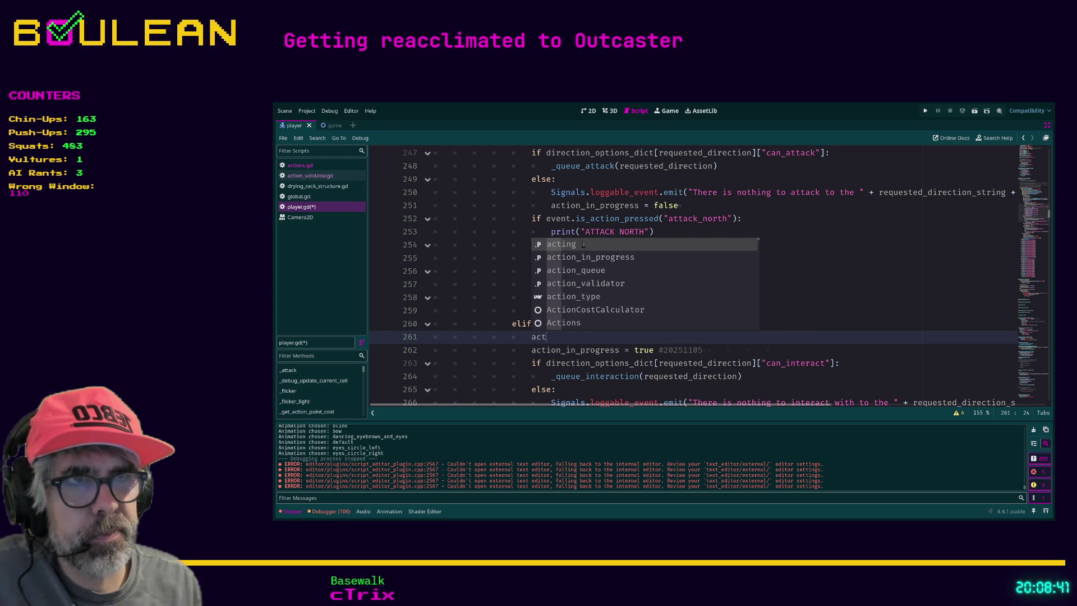
text(ion)
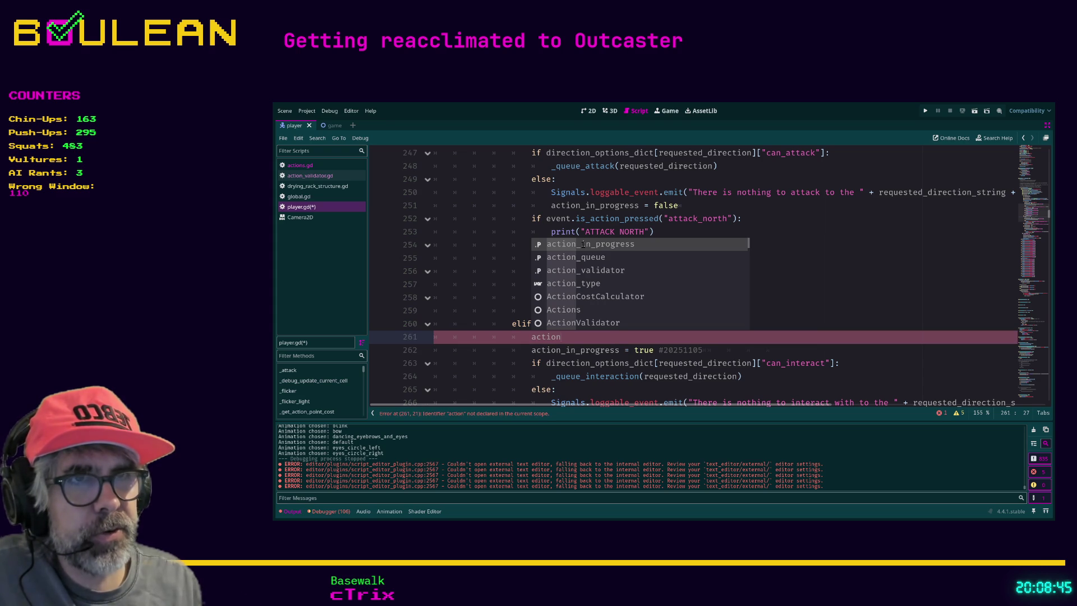
text(_type =)
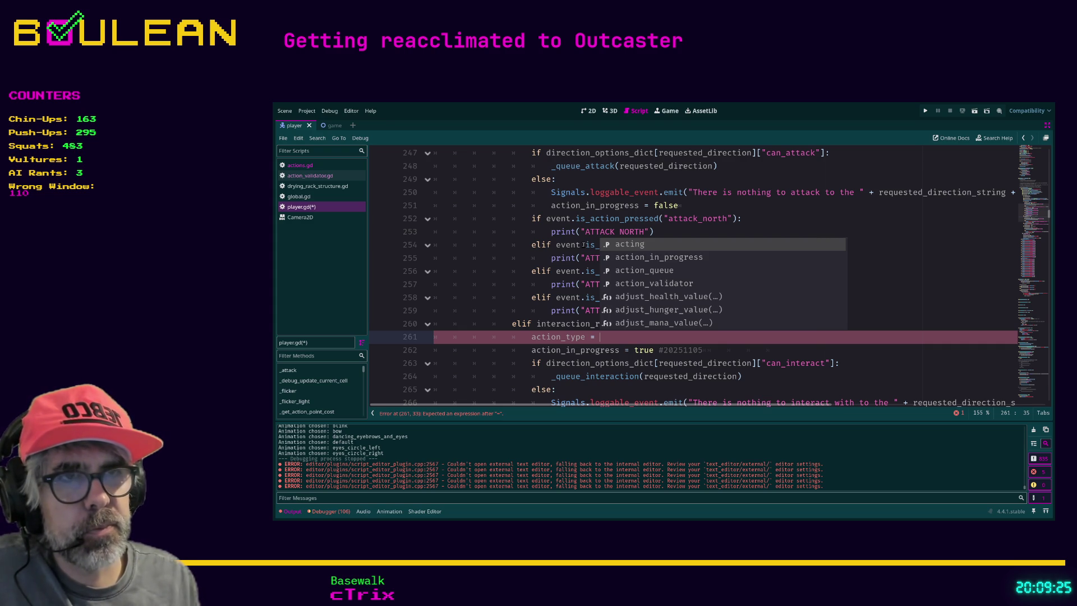
text(Act)
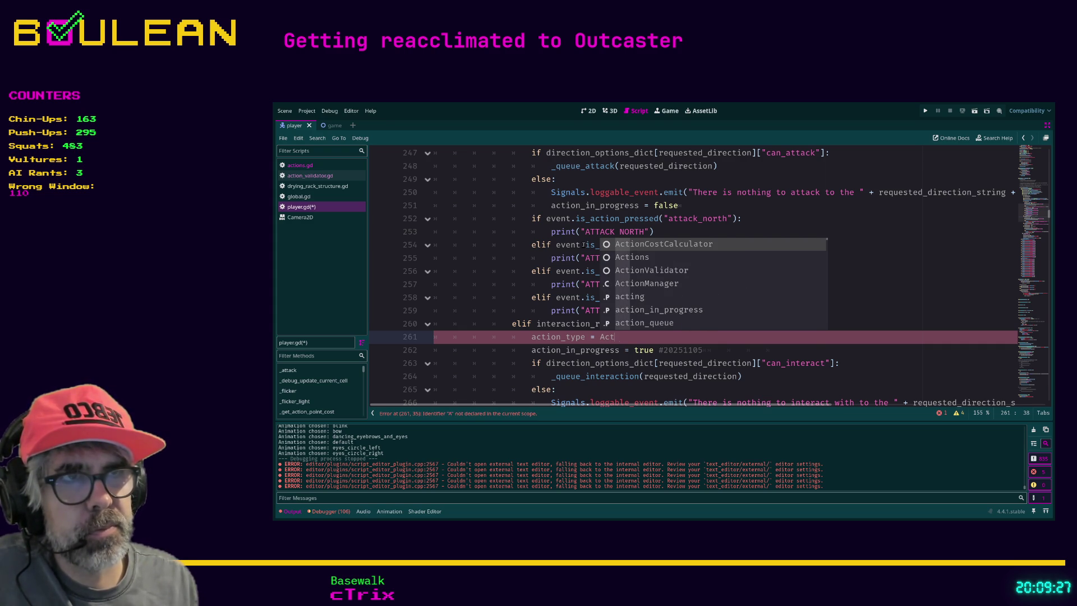
text(iom)
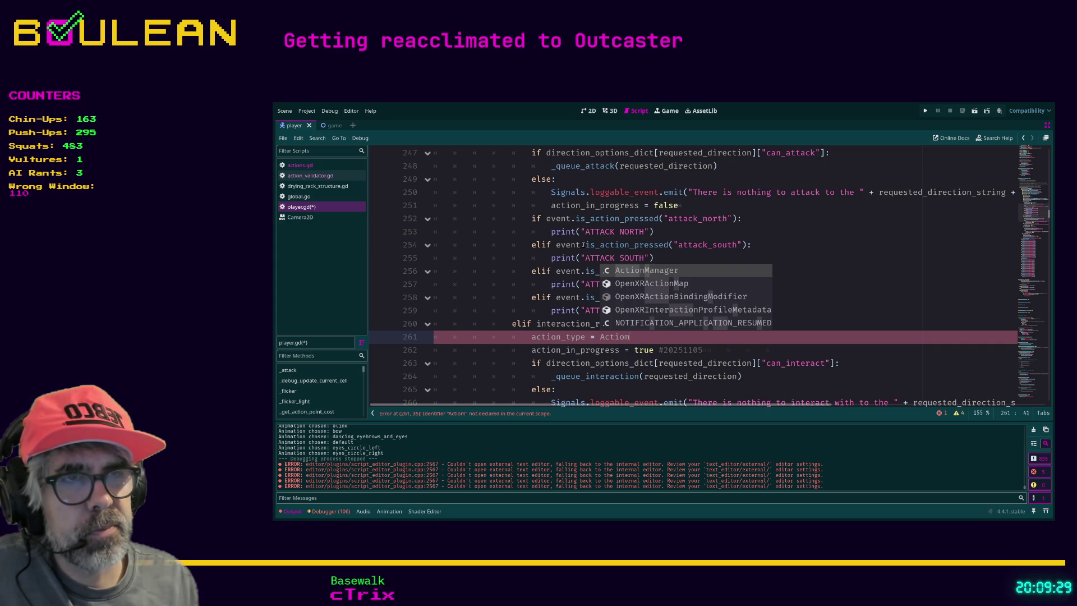
key(BackSpace)
text(ns)
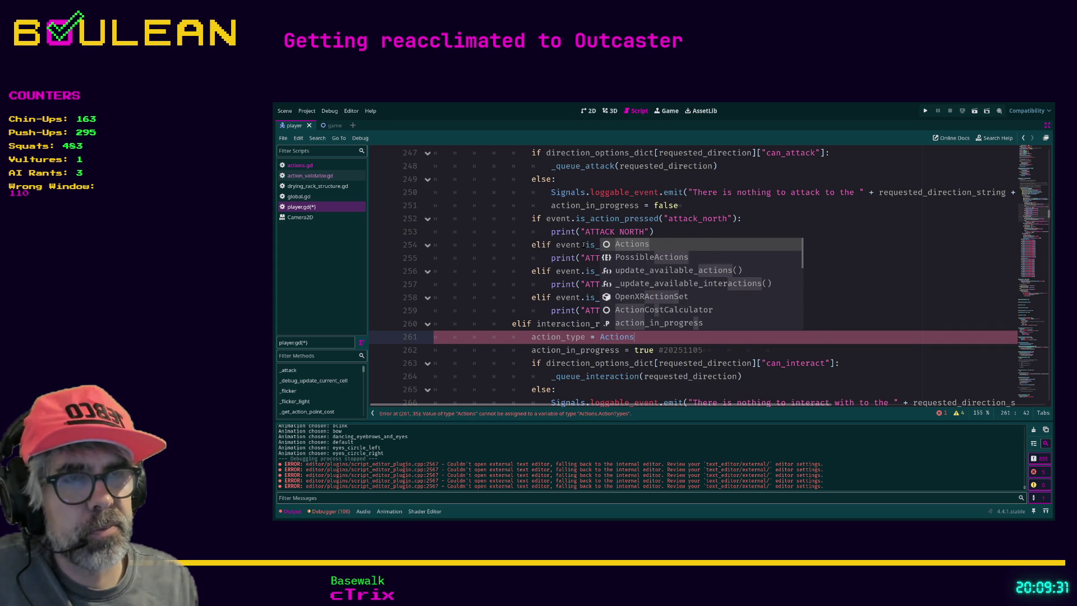
text(.)
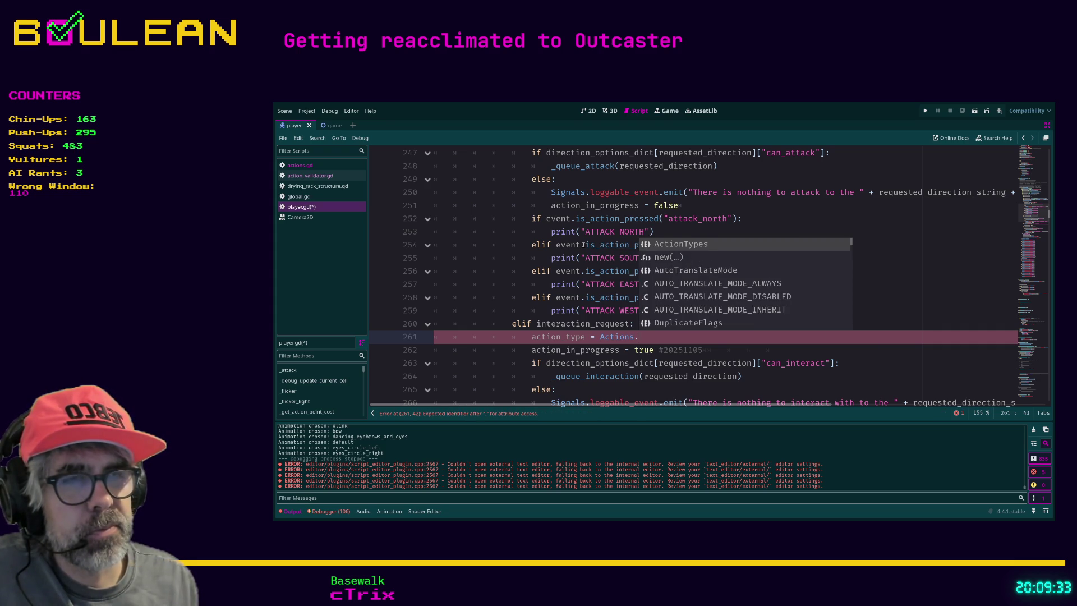
key(Return)
text(.i)
key(BackSpace)
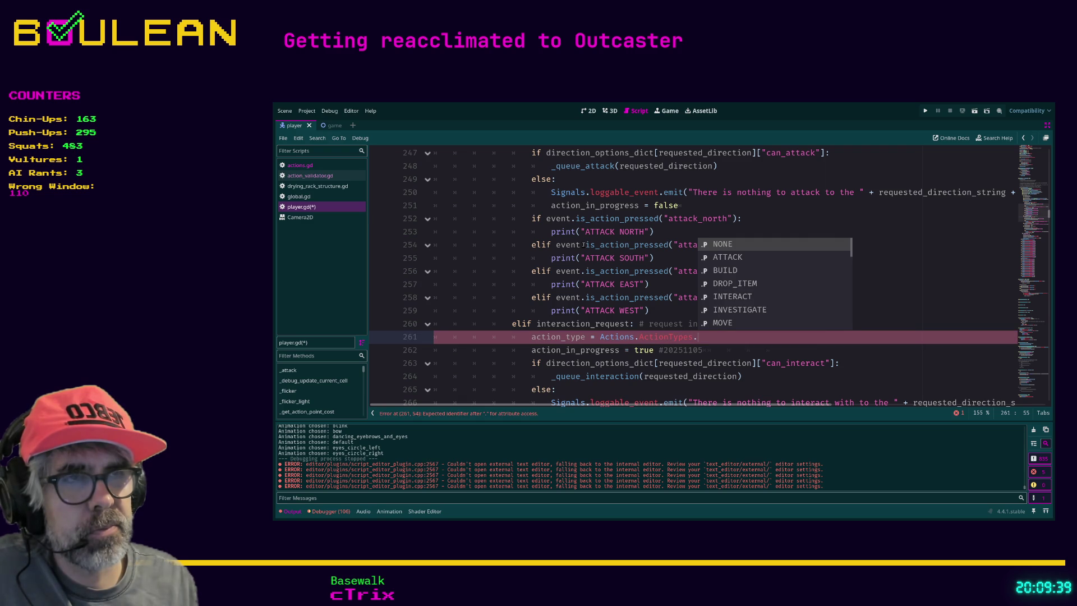
text(I)
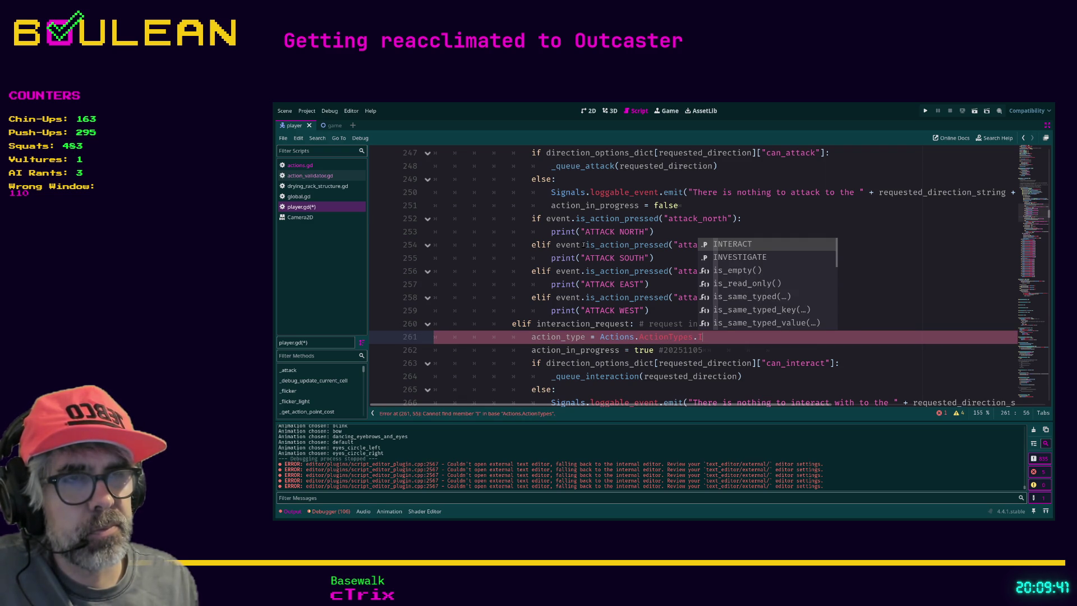
key(Return)
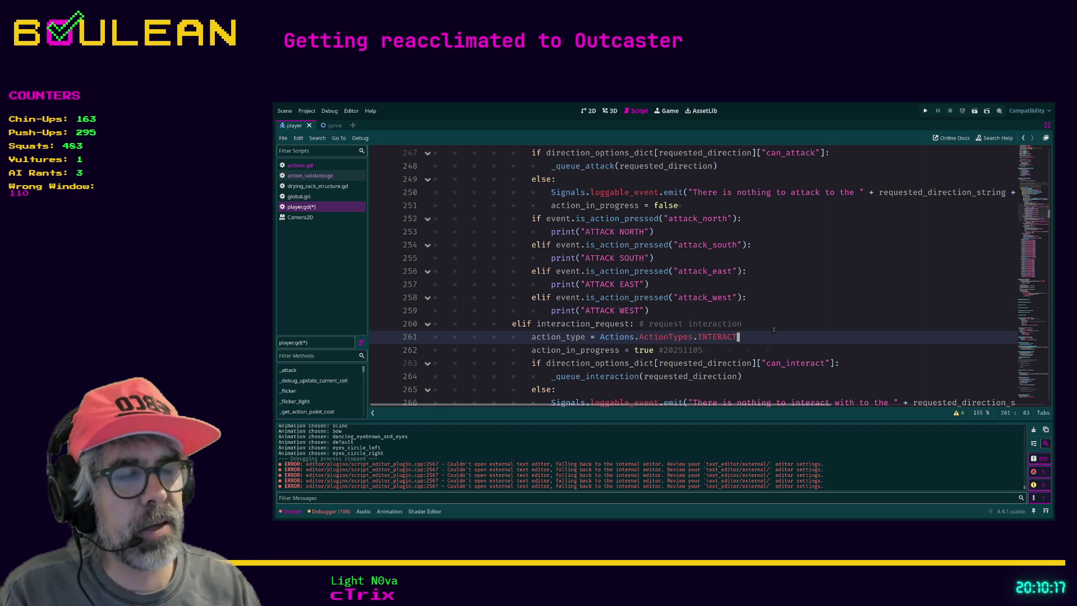
key(ctrl+shift+k)
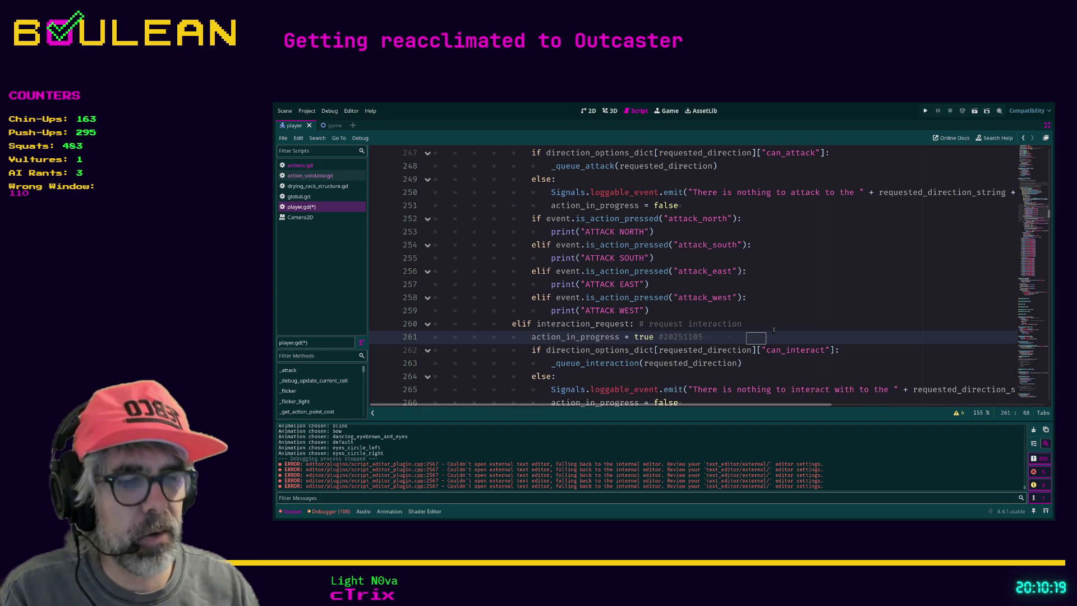
key(ctrl+z)
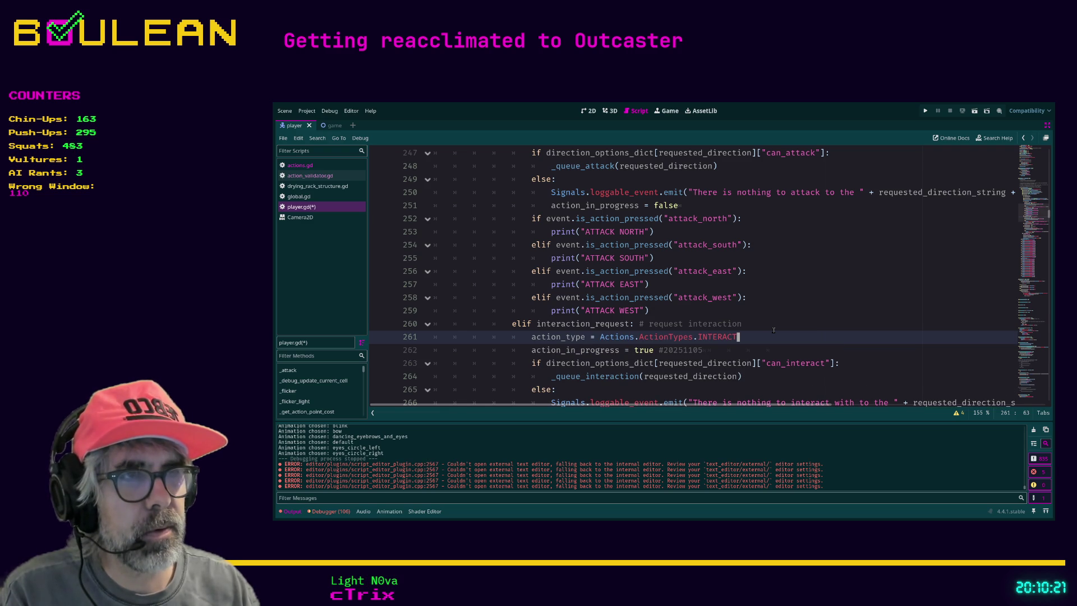
key(Up)
key(Up)
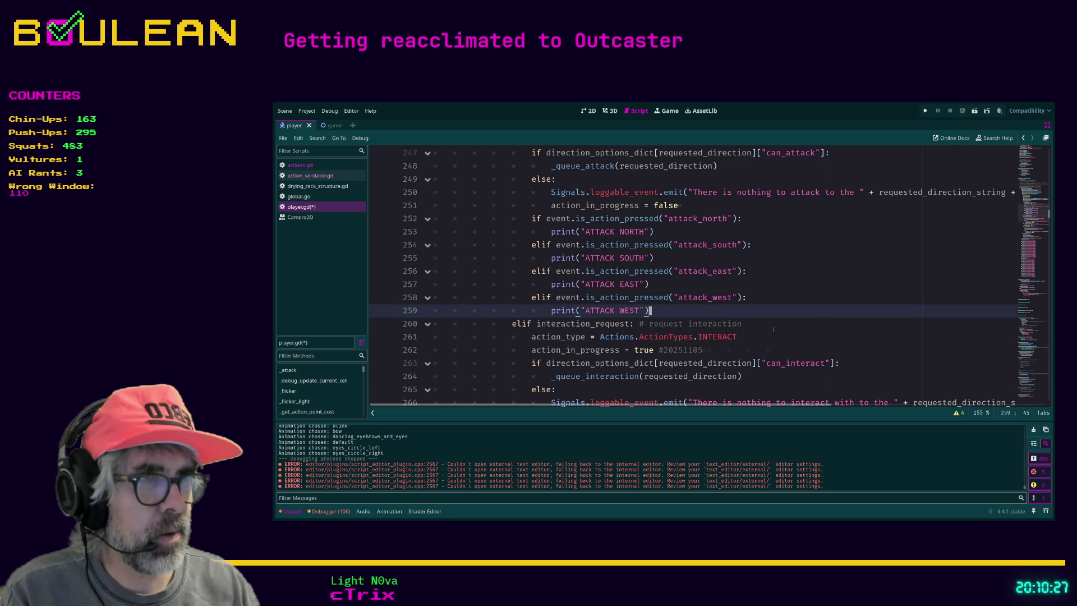
key(Up)
key(ctrl+Right)
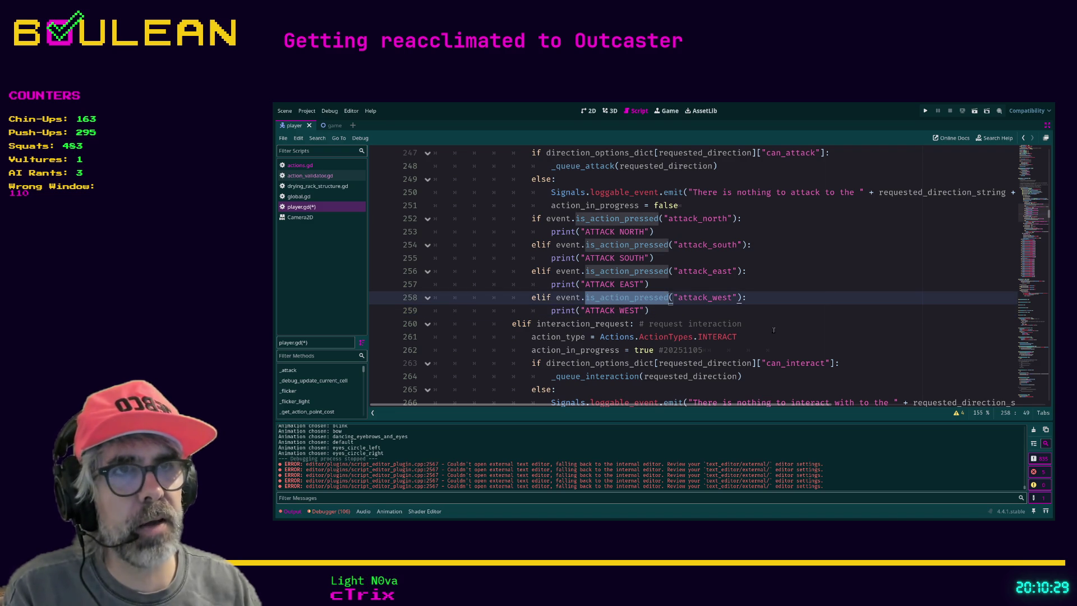
key(Up)
key(Up)
key(ctrl+Left)
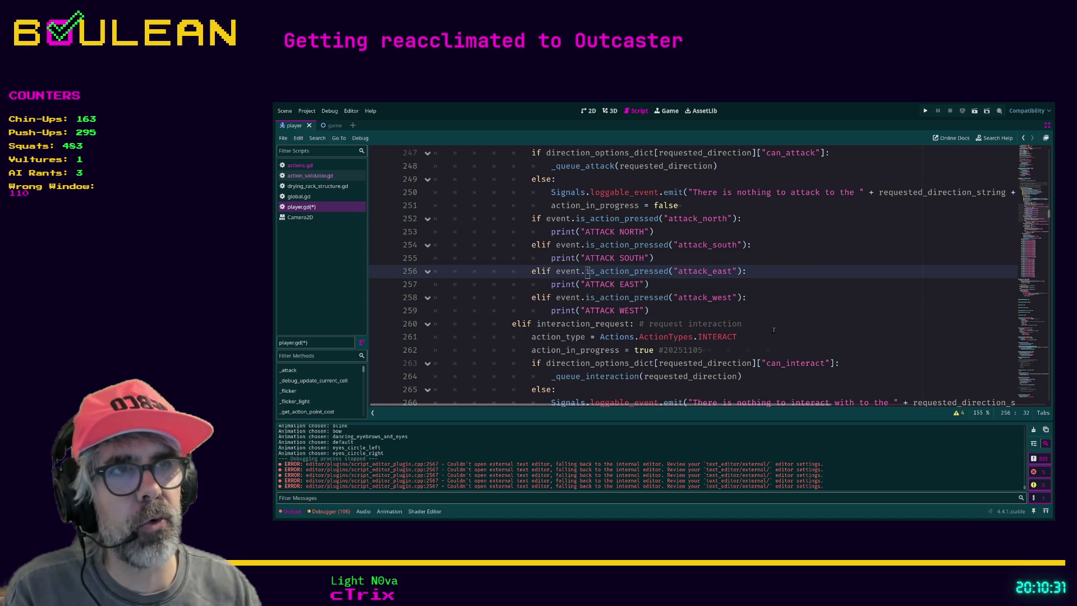
key(ctrl+shift+Right)
key(ctrl+shift+Right)
key(ctrl+shift+Right)
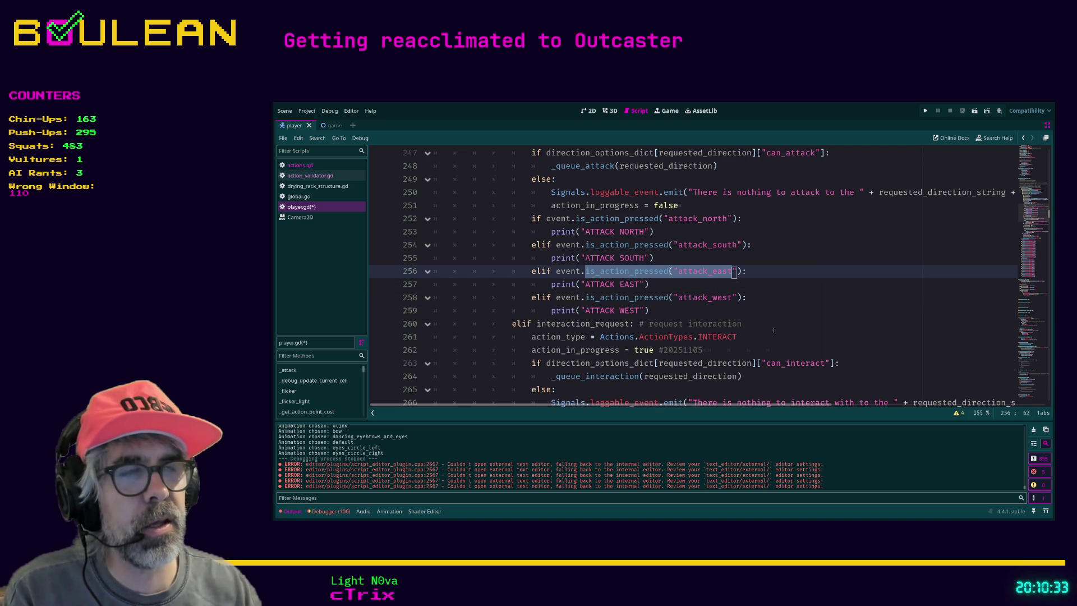
key(Down)
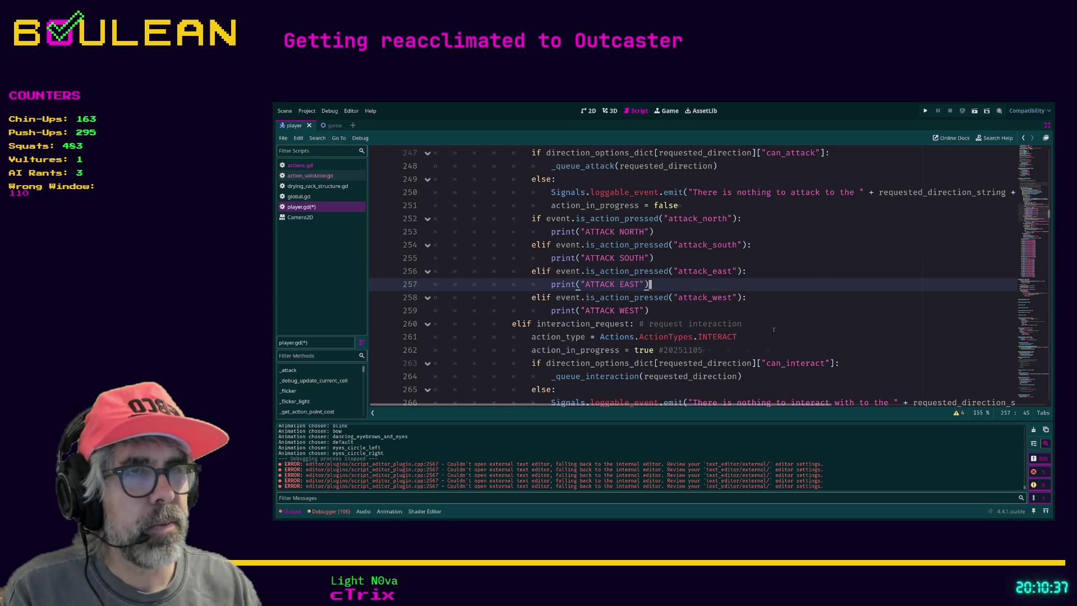
key(ctrl+x)
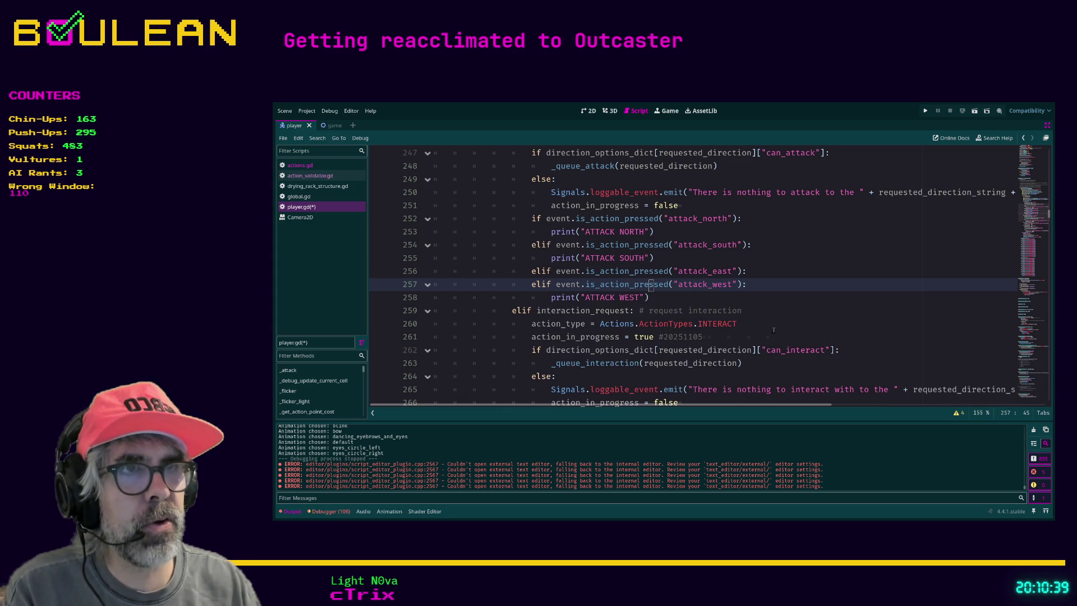
key(ctrl+z)
key(Down)
key(End)
key(Left)
key(Left)
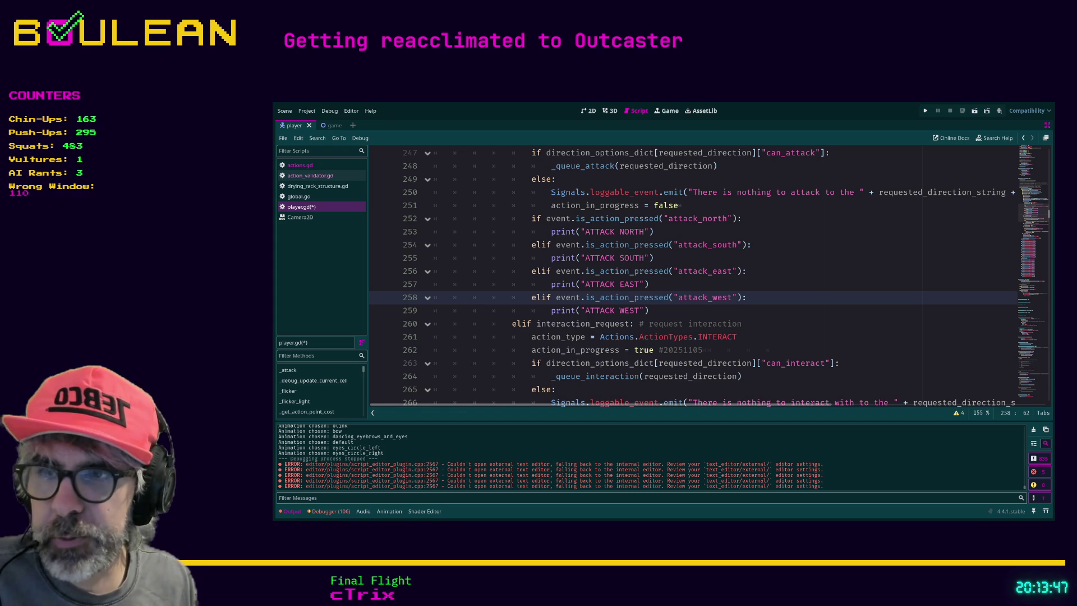
click(680, 312)
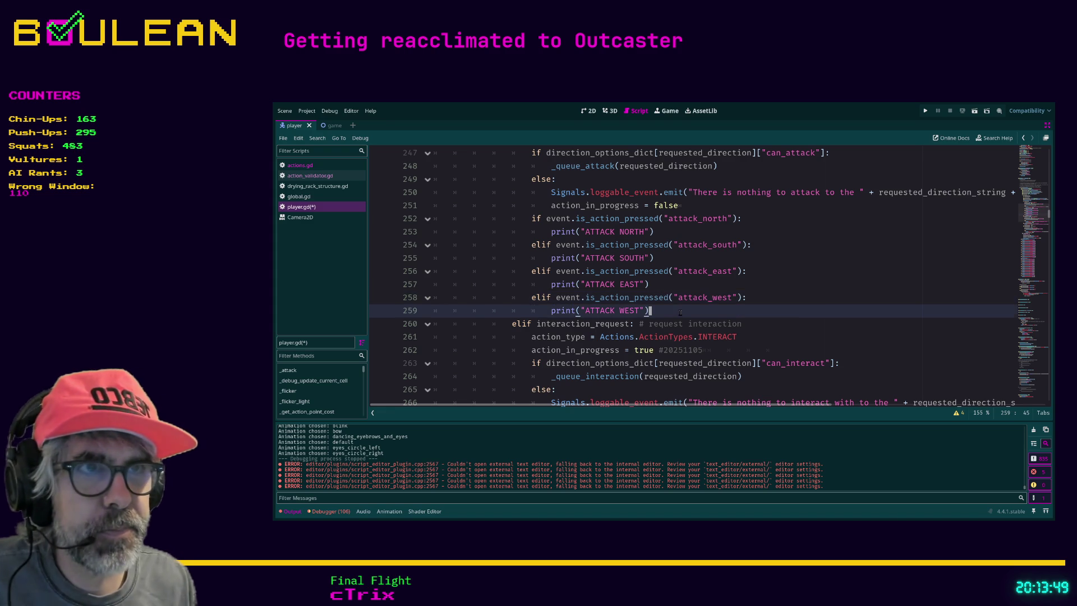
scroll(680, 312, up, 1)
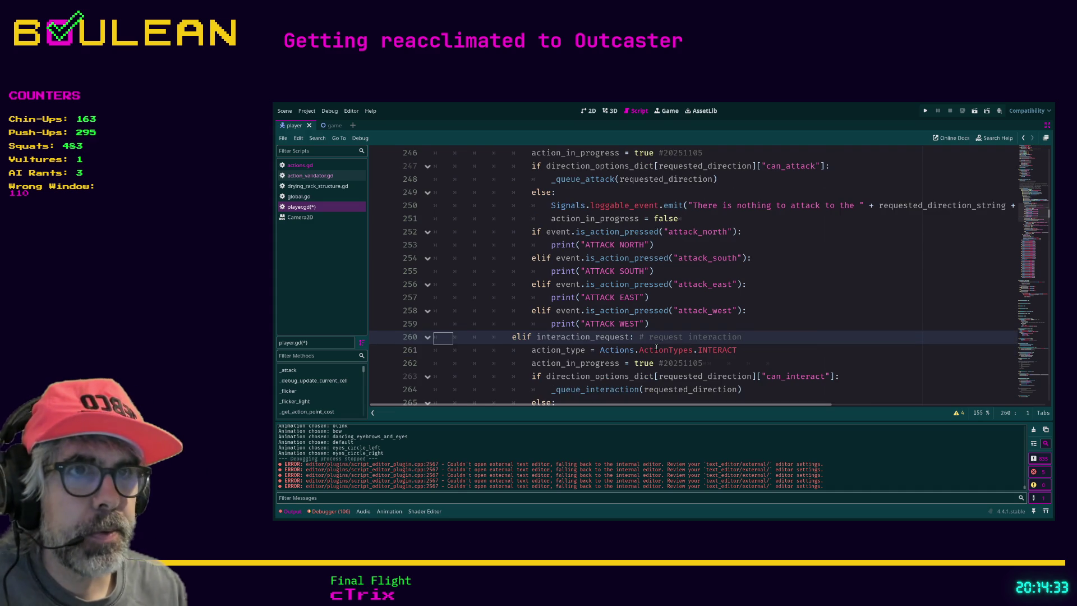
Step: Insert a blank line at line 269, under elif investigation_request: and above its loggable_event.emit call
key(Up)
key(Up)
key(Up)
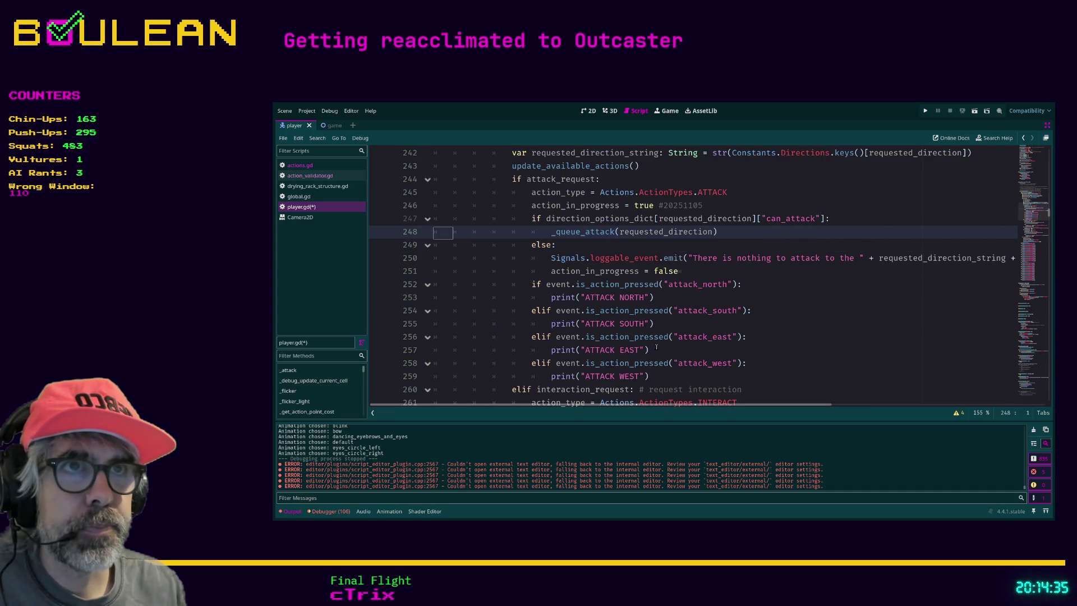
key(Up)
key(Up)
key(Up)
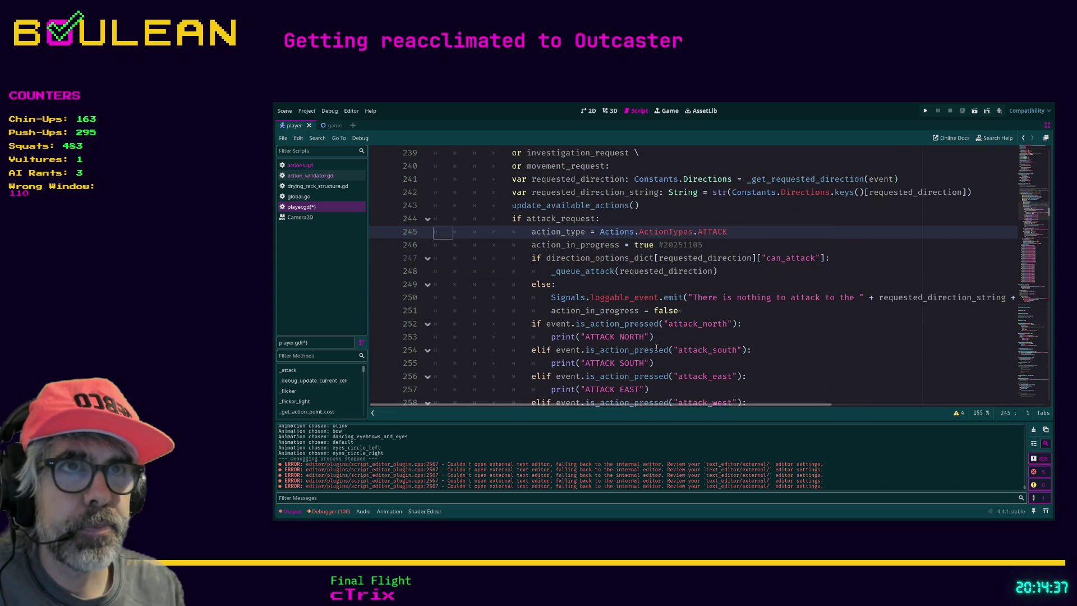
key(Down)
key(Down)
key(Down)
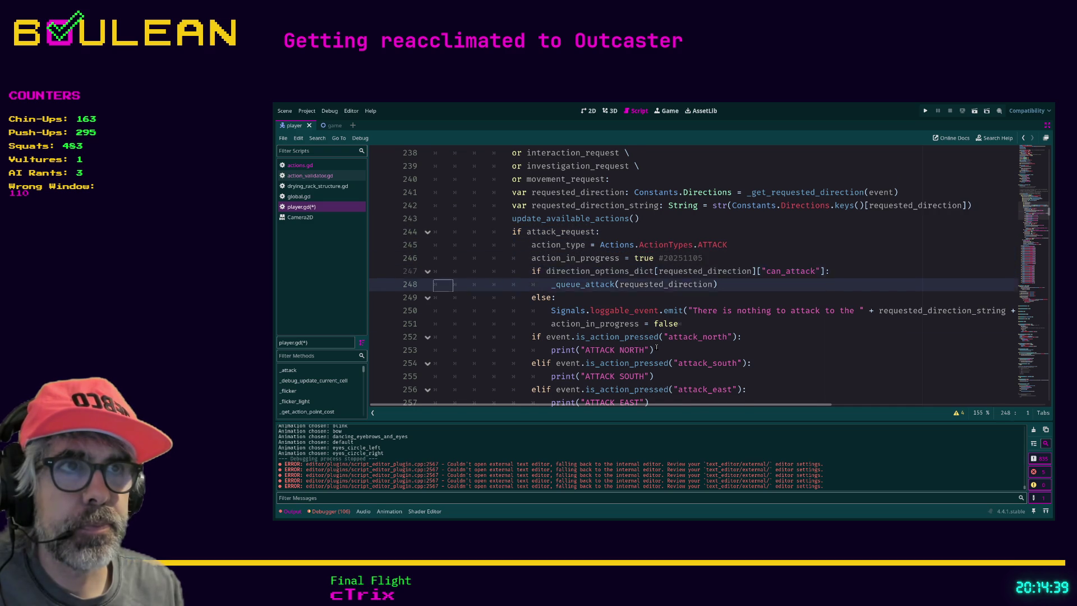
key(Down)
key(Down)
key(Down)
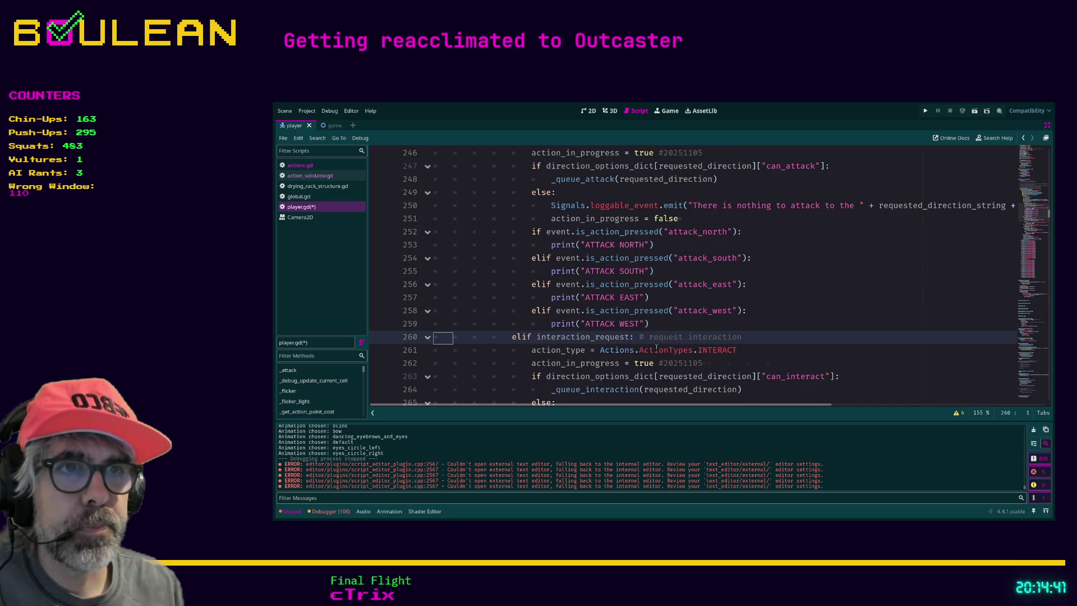
key(Down)
key(Down)
key(Down)
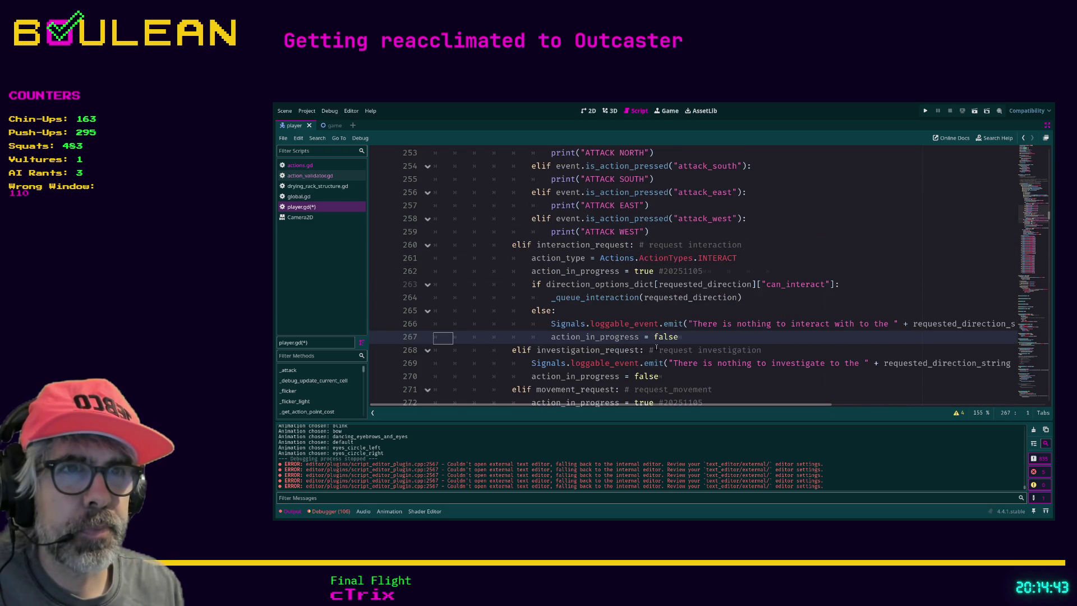
key(Down)
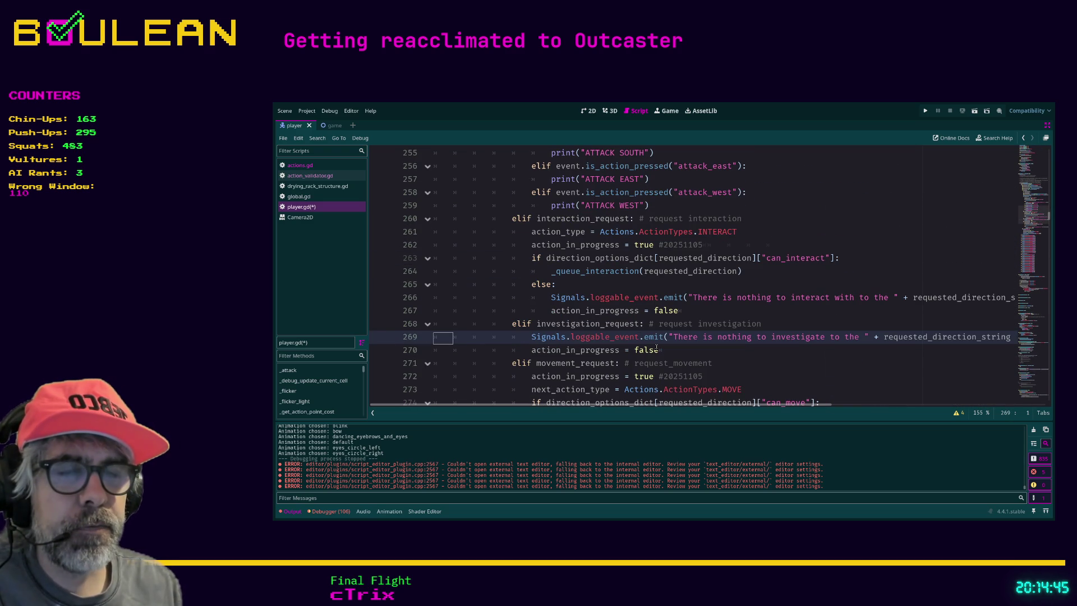
key(Return)
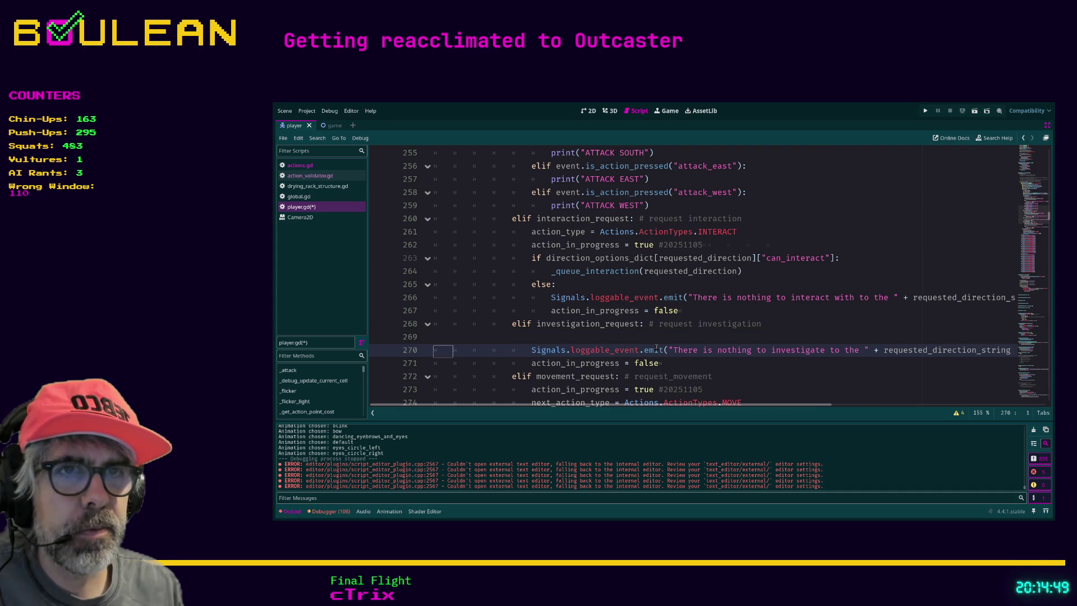
Step: On the indented empty line, write action_type = Actions.ActionTypes using autocomplete
key(Up)
key(Tab)
key(Tab)
key(Tab)
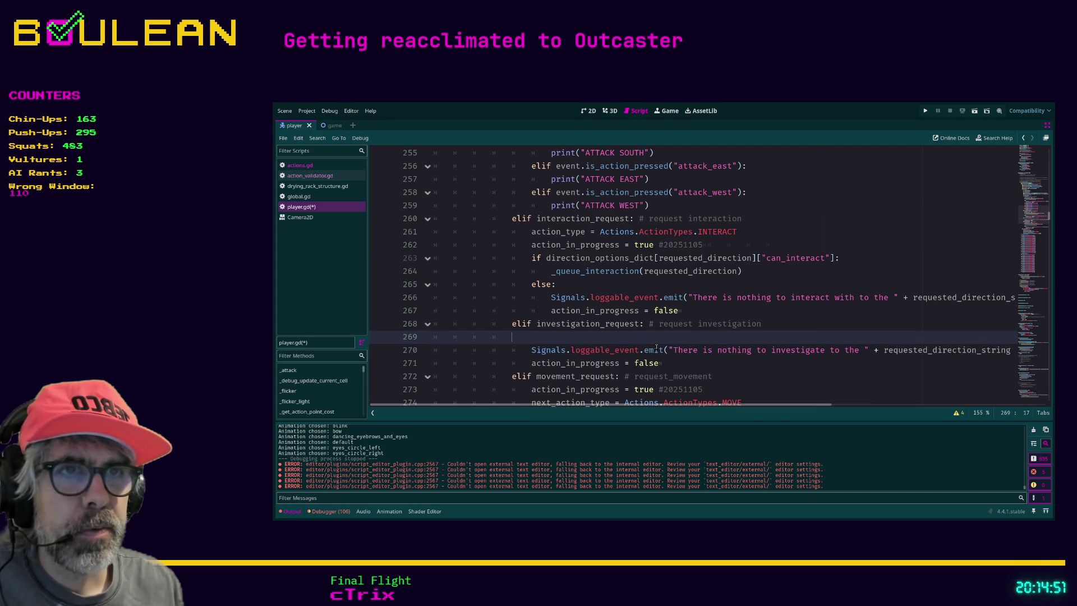
text(action)
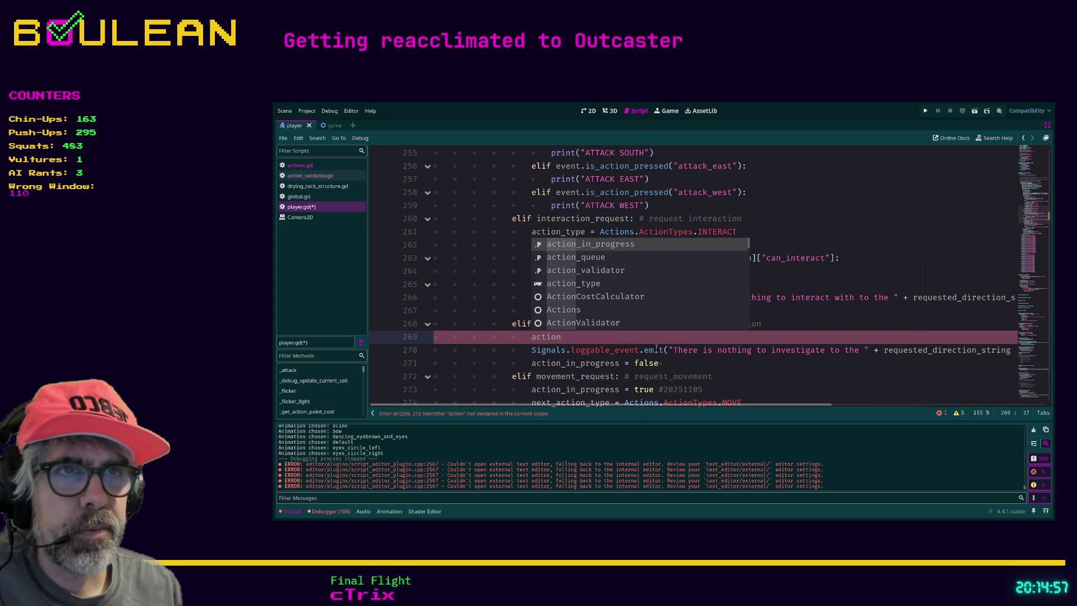
key(Down)
key(Down)
key(Down)
key(Return)
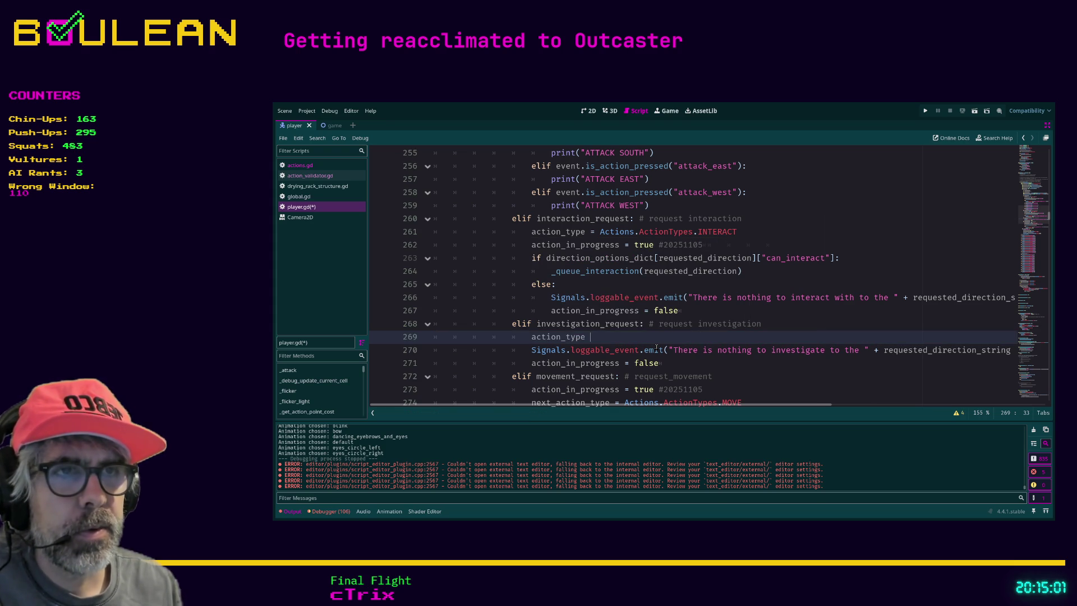
text(= )
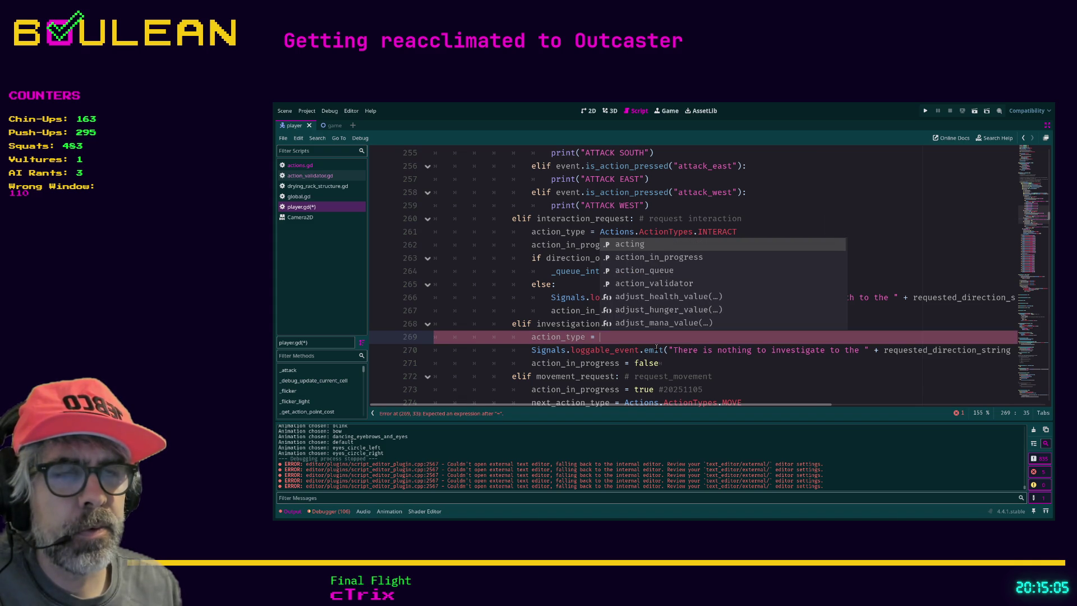
text(Actio)
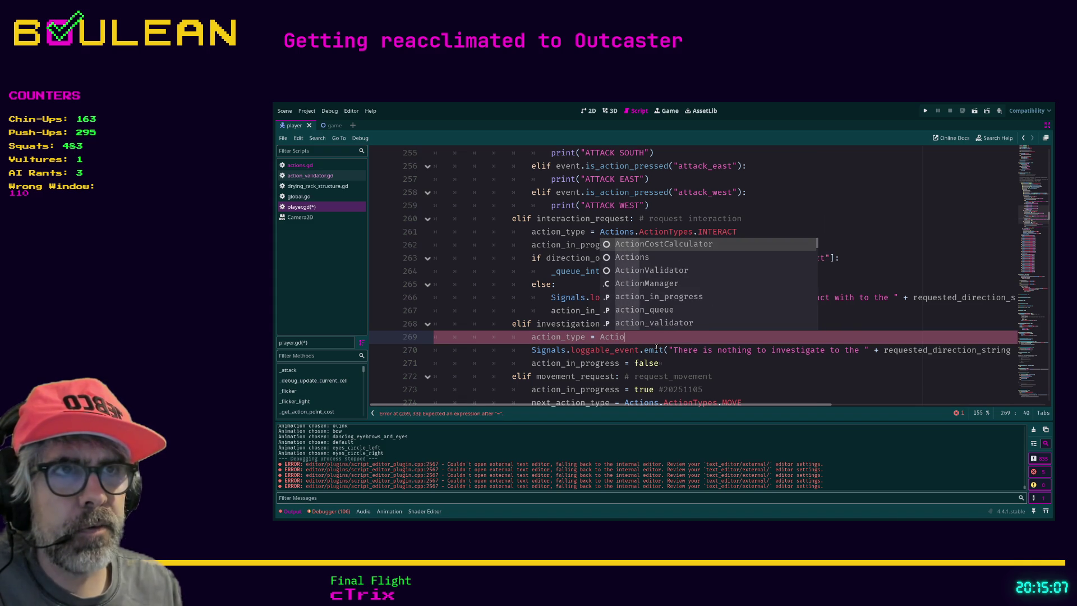
text(ns.)
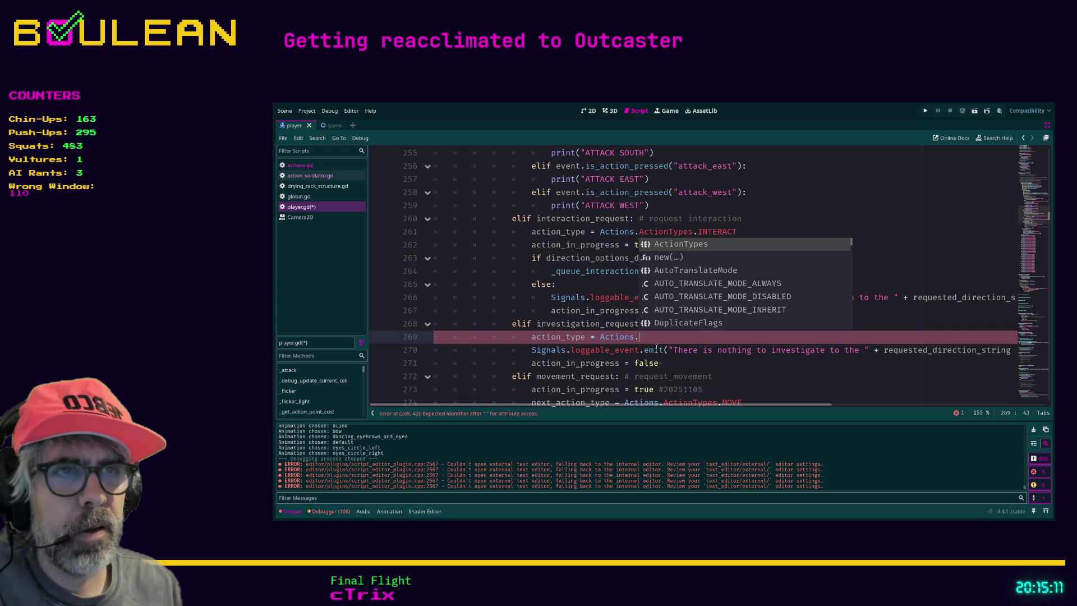
text(=)
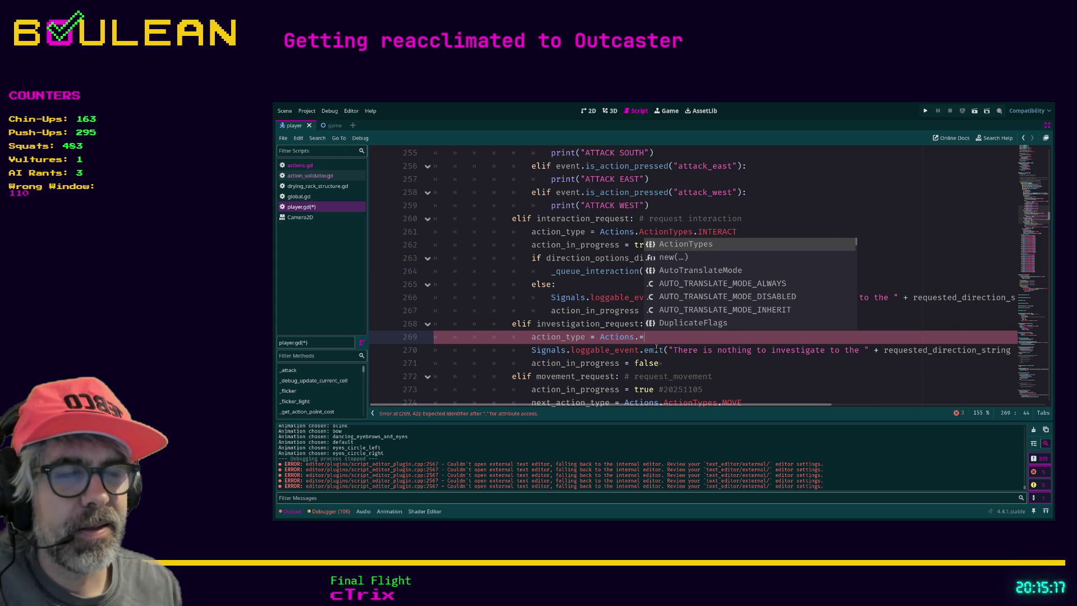
key(BackSpace)
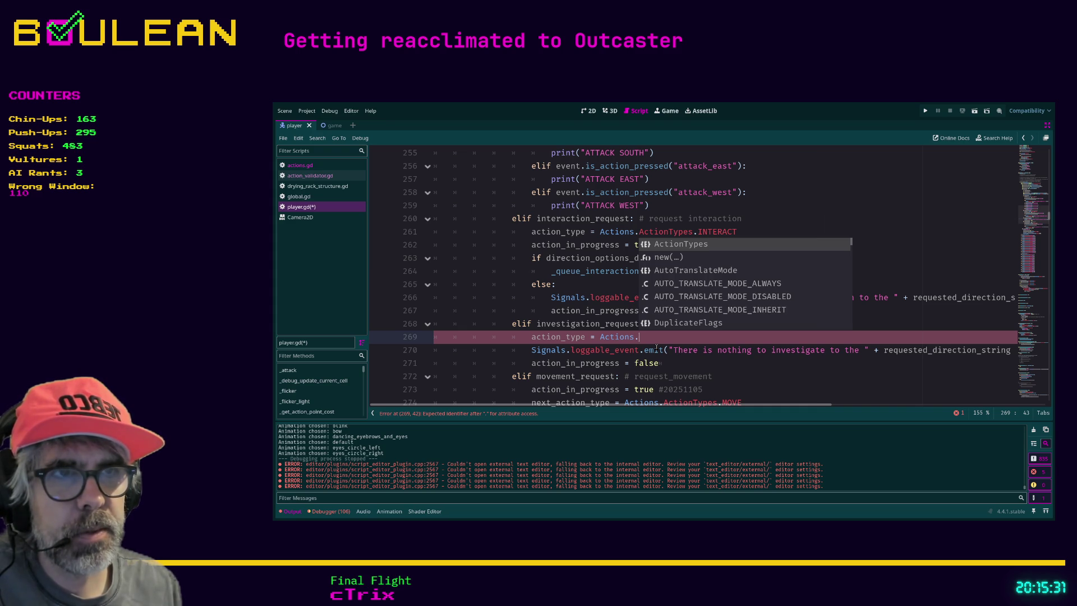
text(=)
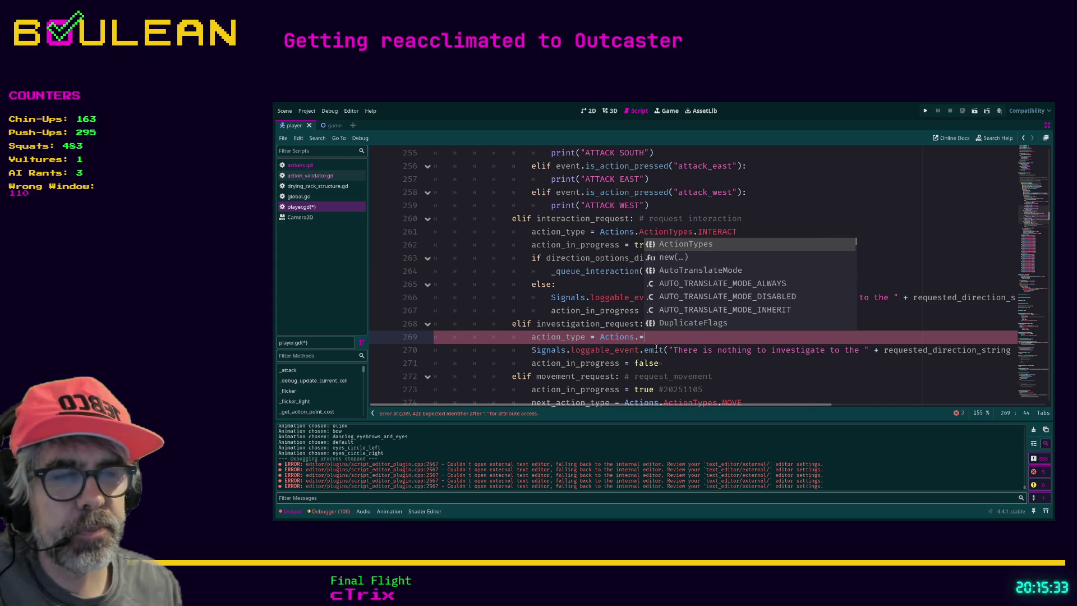
key(BackSpace)
key(Return)
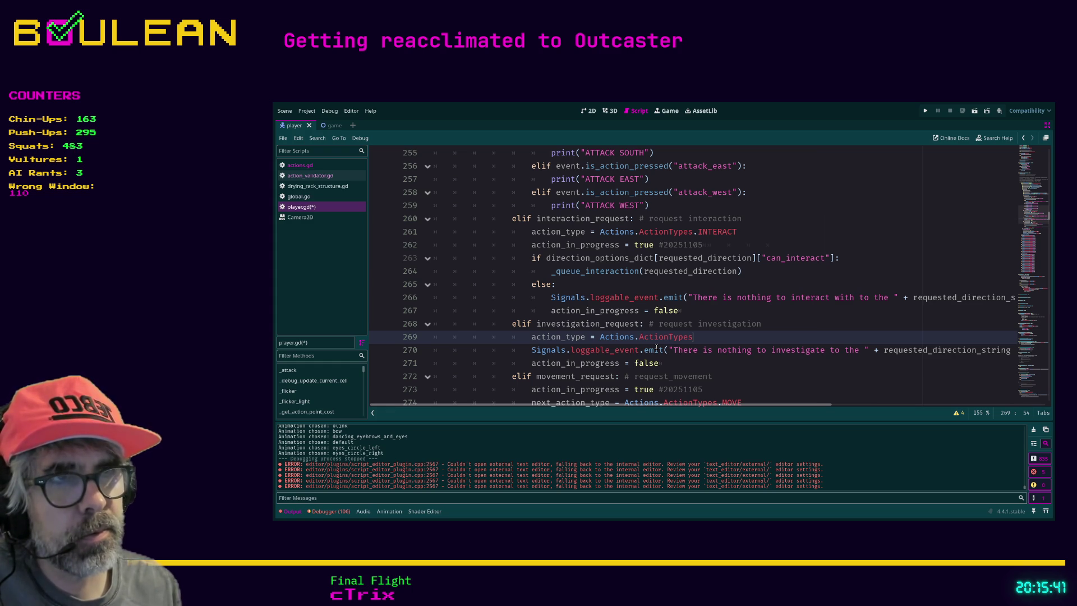
Step: Finish the value as .INVESTIGATE, removing an accidentally inserted duplicate() call
text(.)
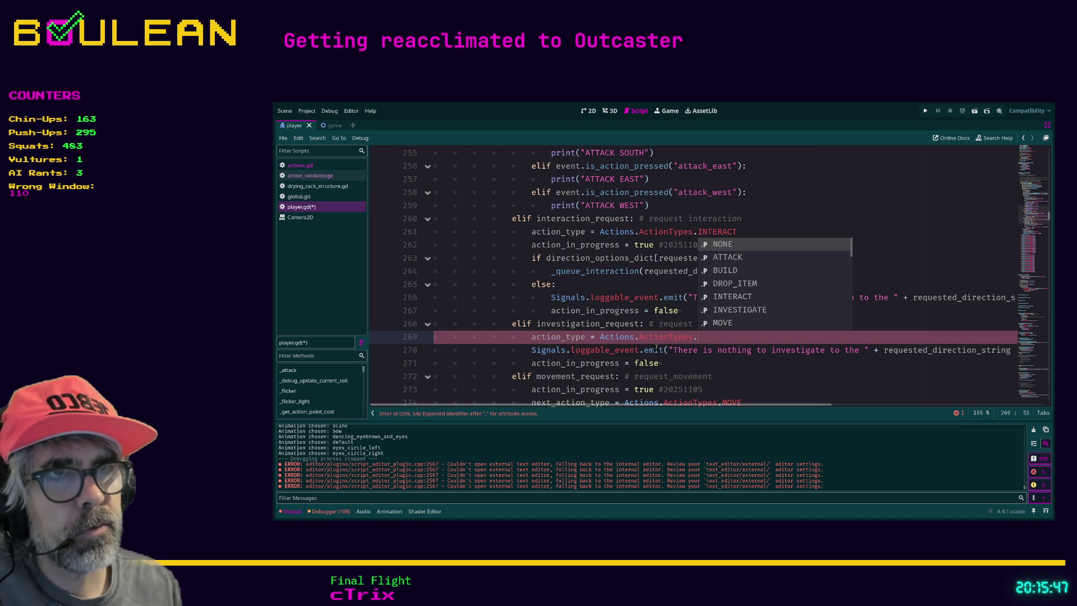
key(Down)
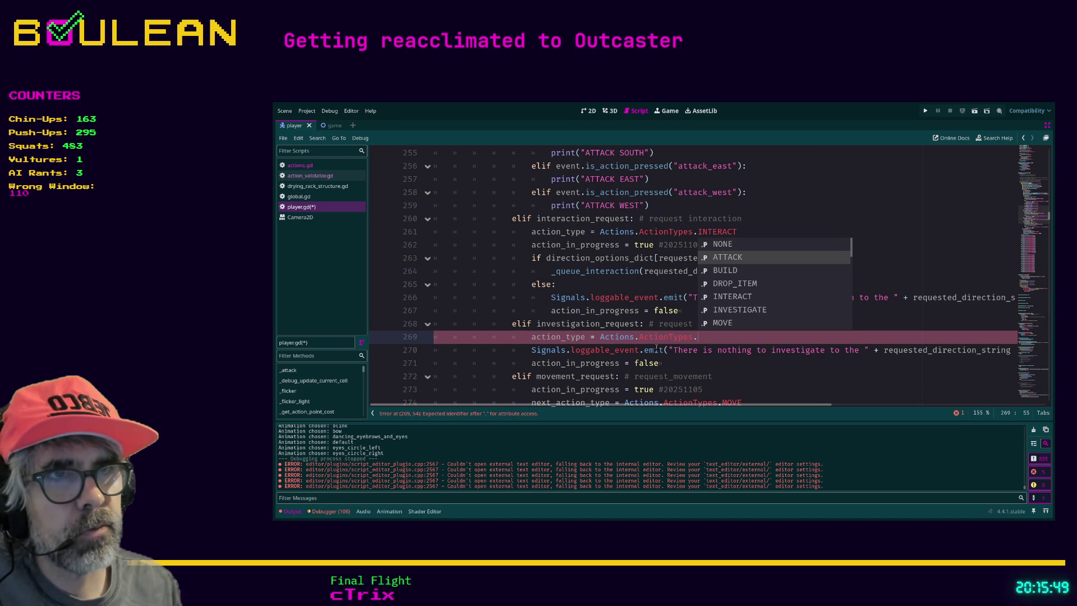
key(Down)
key(Down)
key(Down)
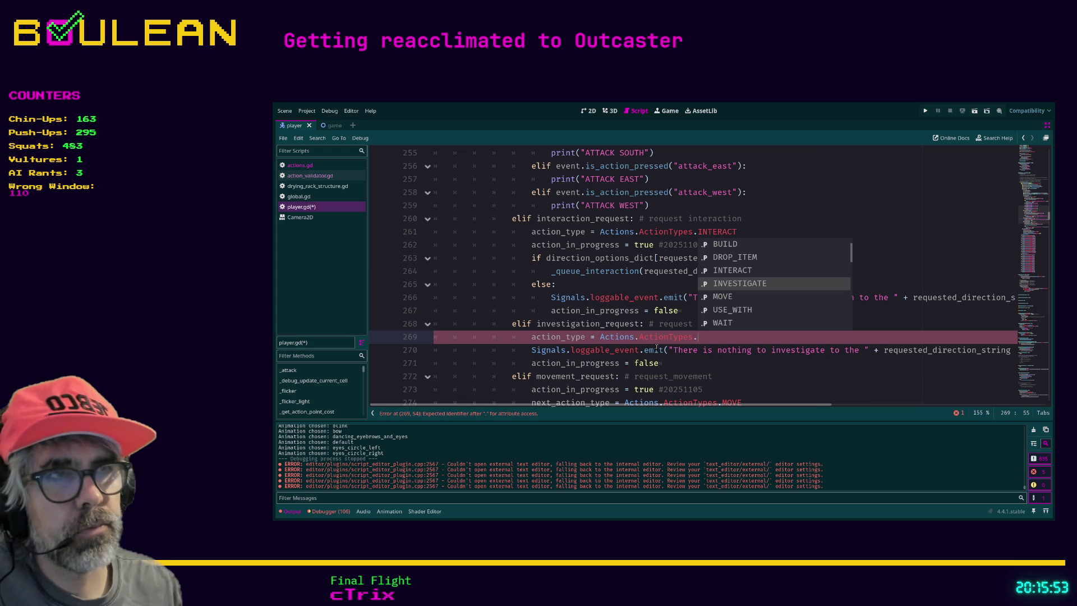
key(Down)
key(Down)
key(Down)
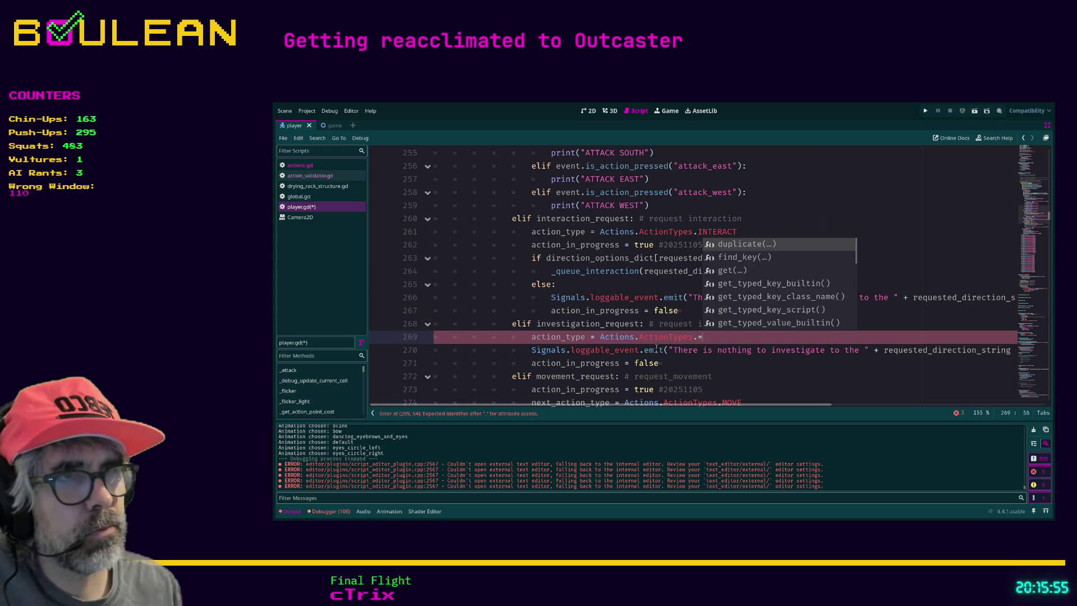
key(Return)
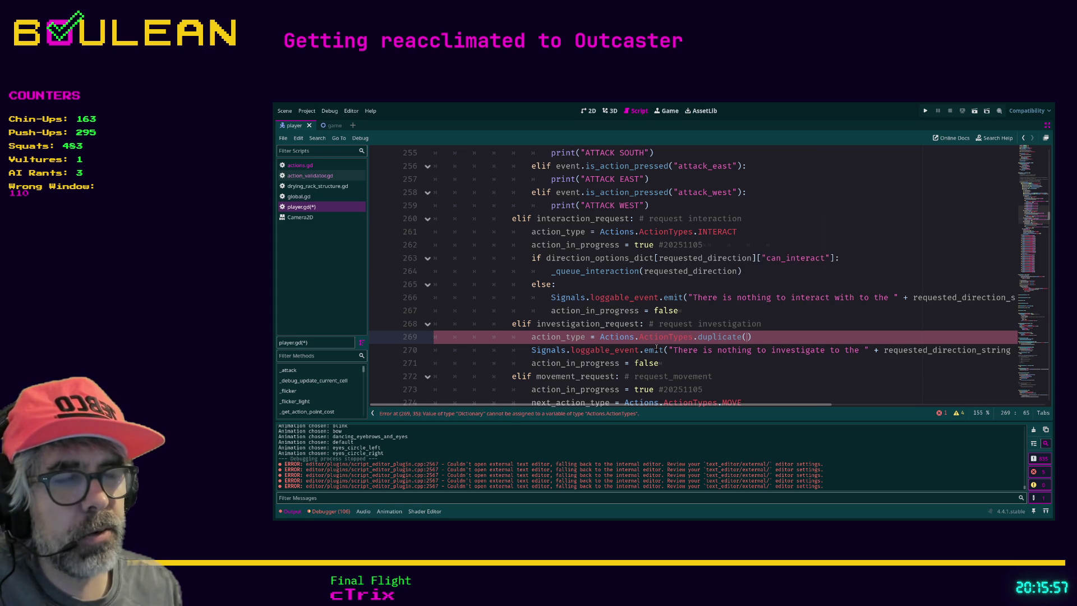
key(Tab)
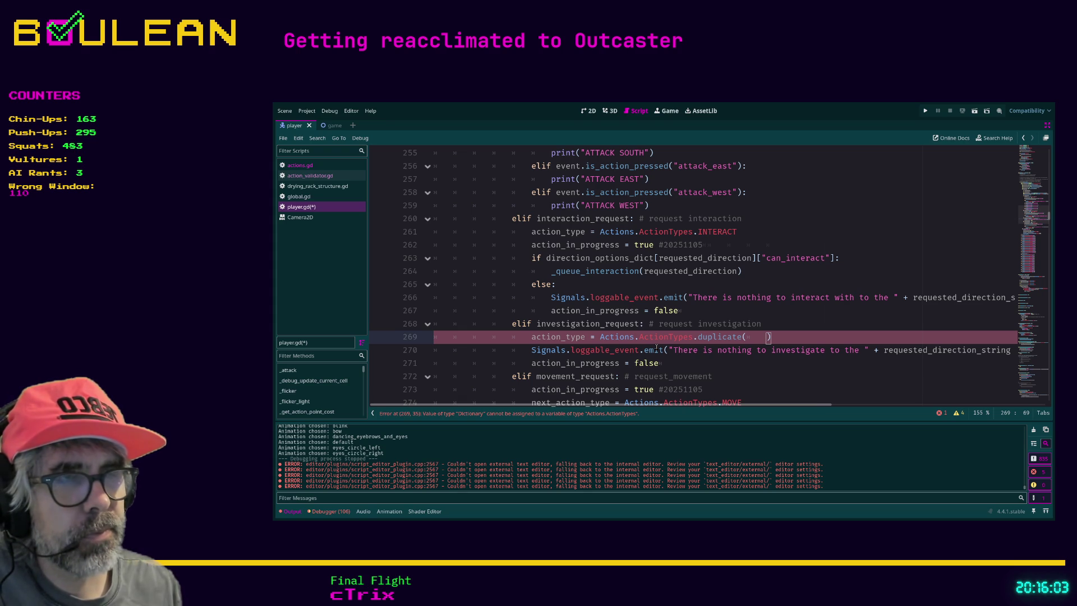
text(i)
key(Escape)
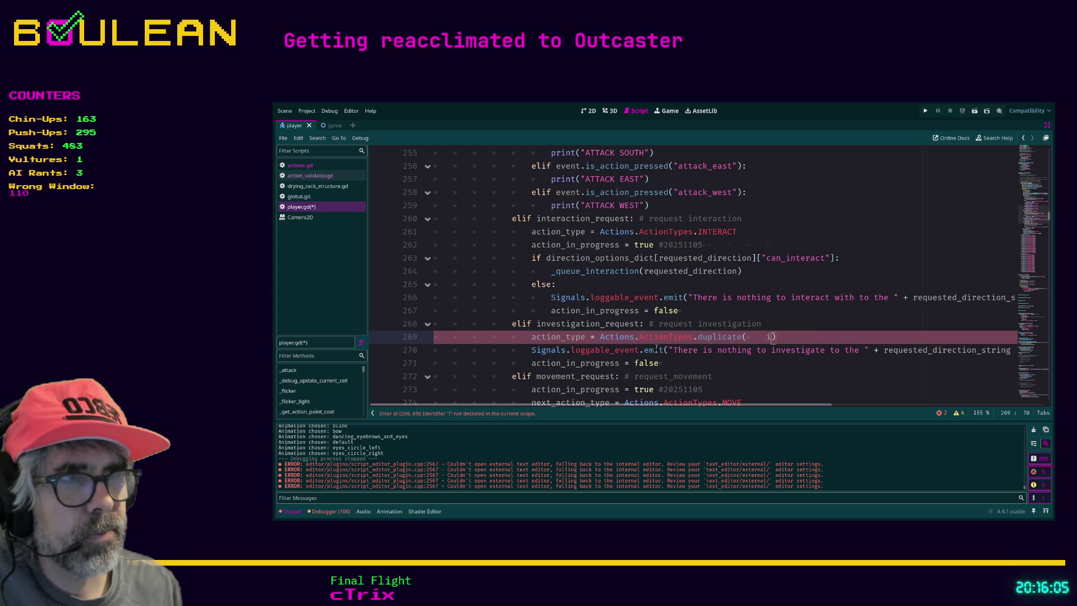
key(BackSpace)
key(BackSpace)
key(BackSpace)
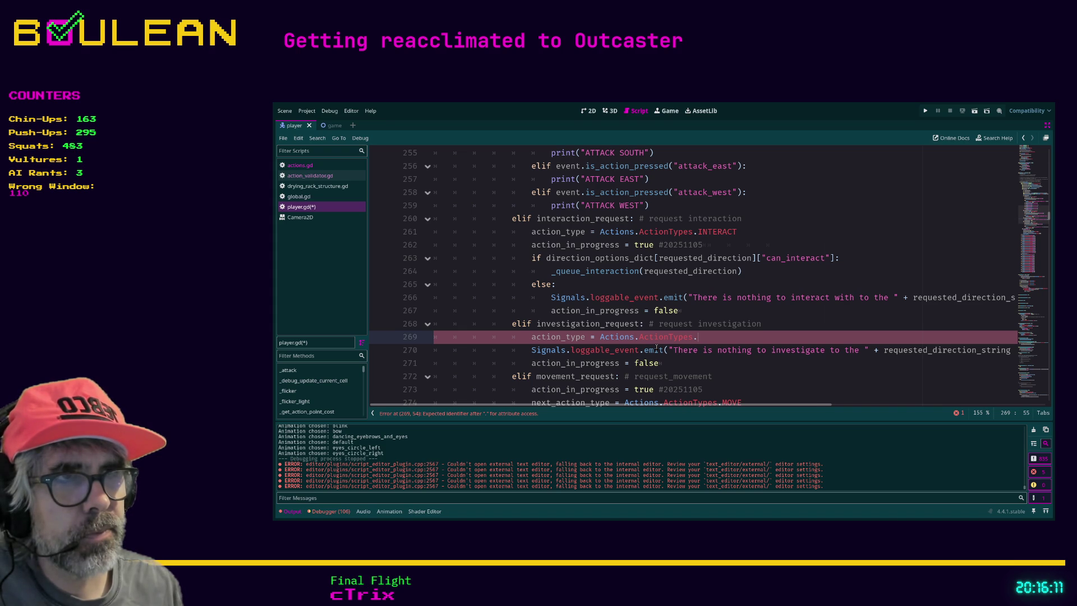
text(in)
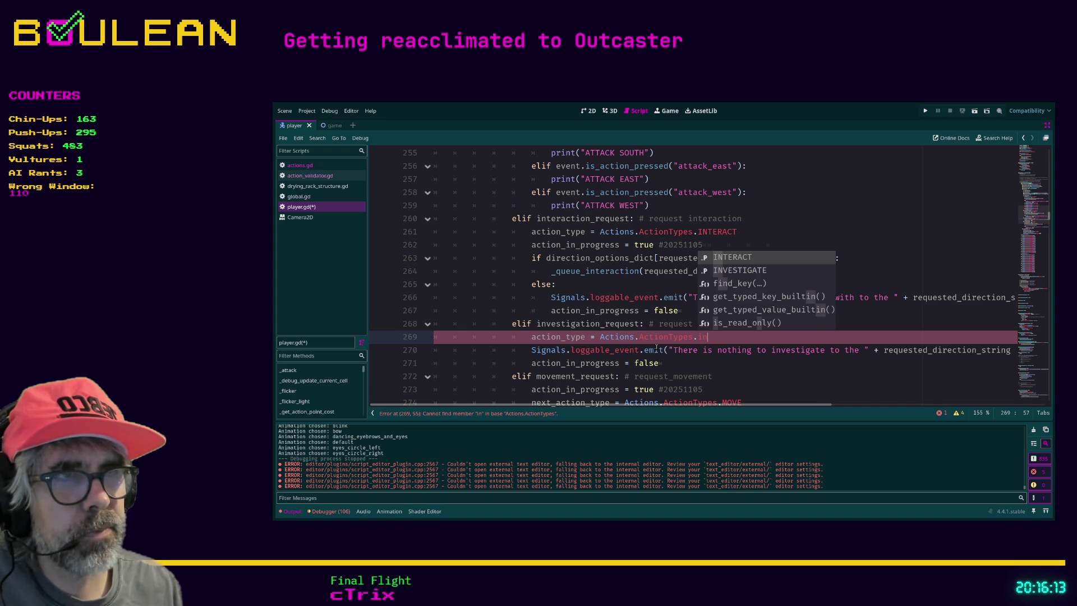
key(Down)
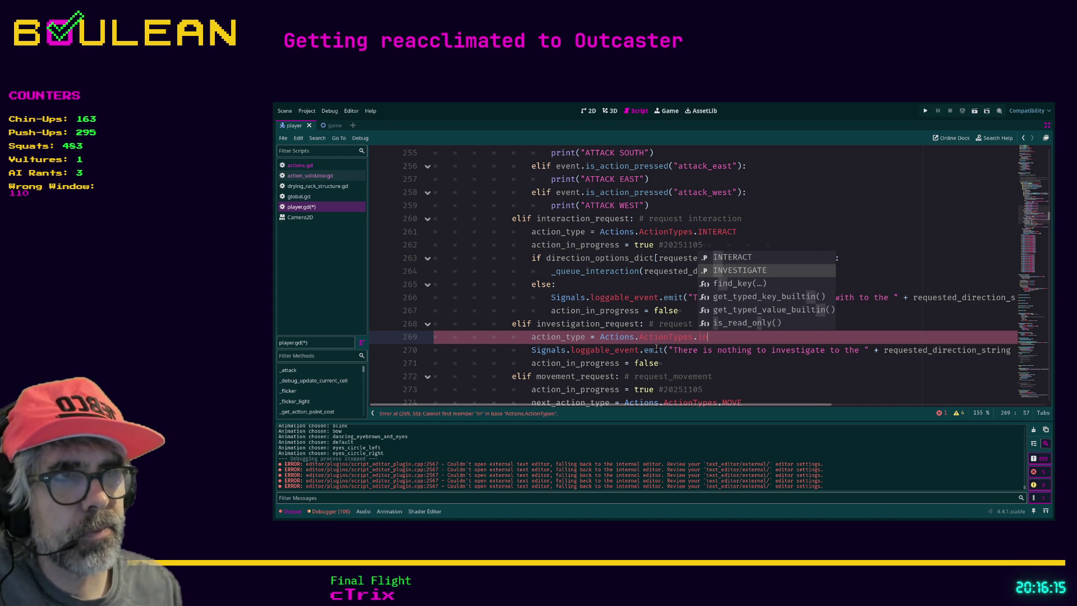
key(Return)
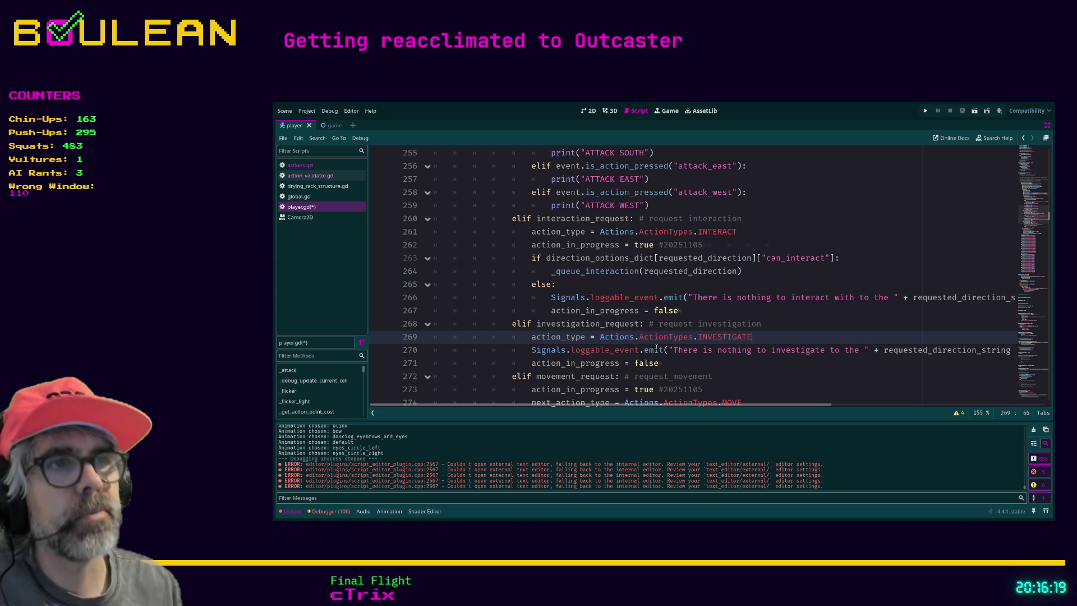
key(Down)
key(Home)
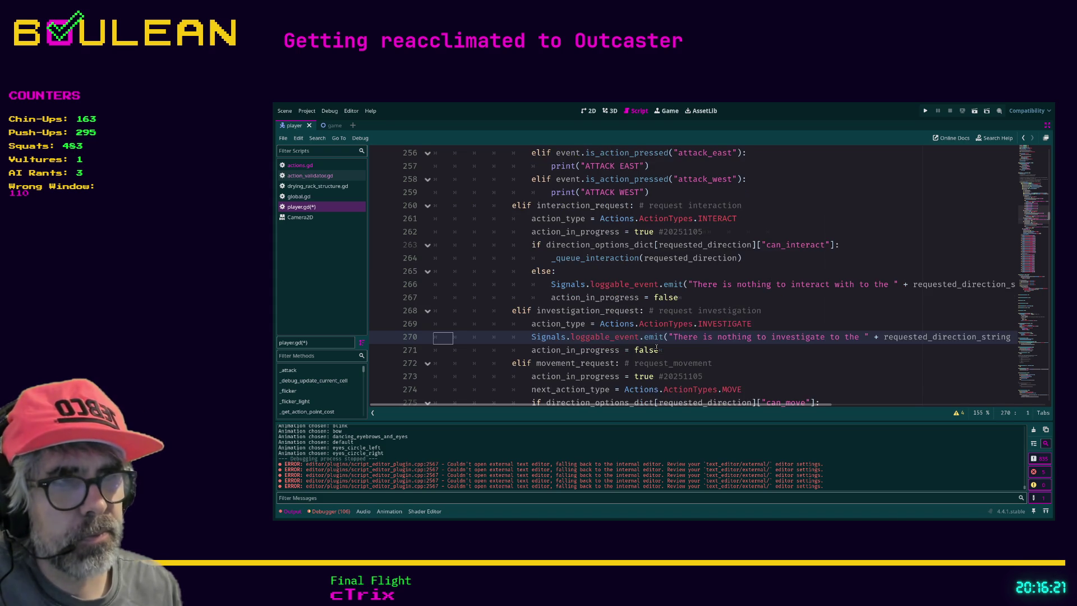
key(Down)
key(Down)
key(Down)
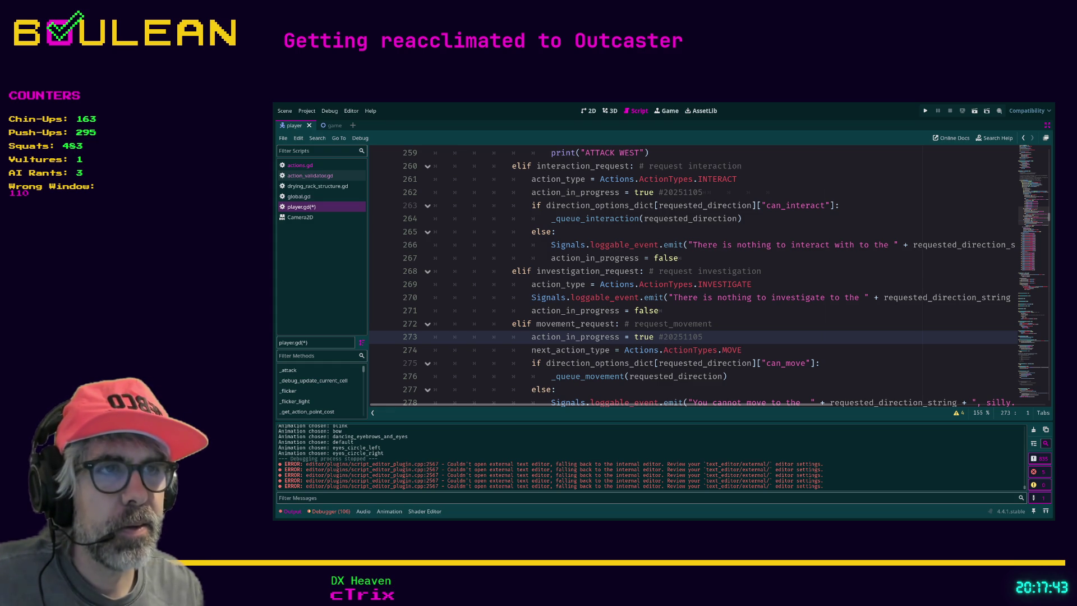
Step: Add an indented blank line at the top of the movement_request branch
click(737, 331)
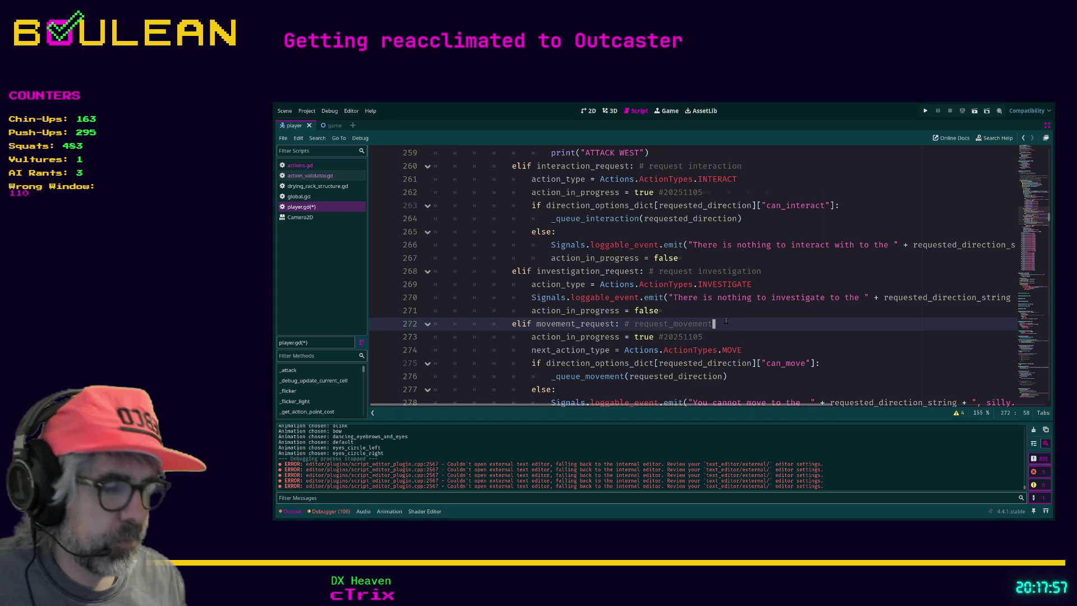
key(Right)
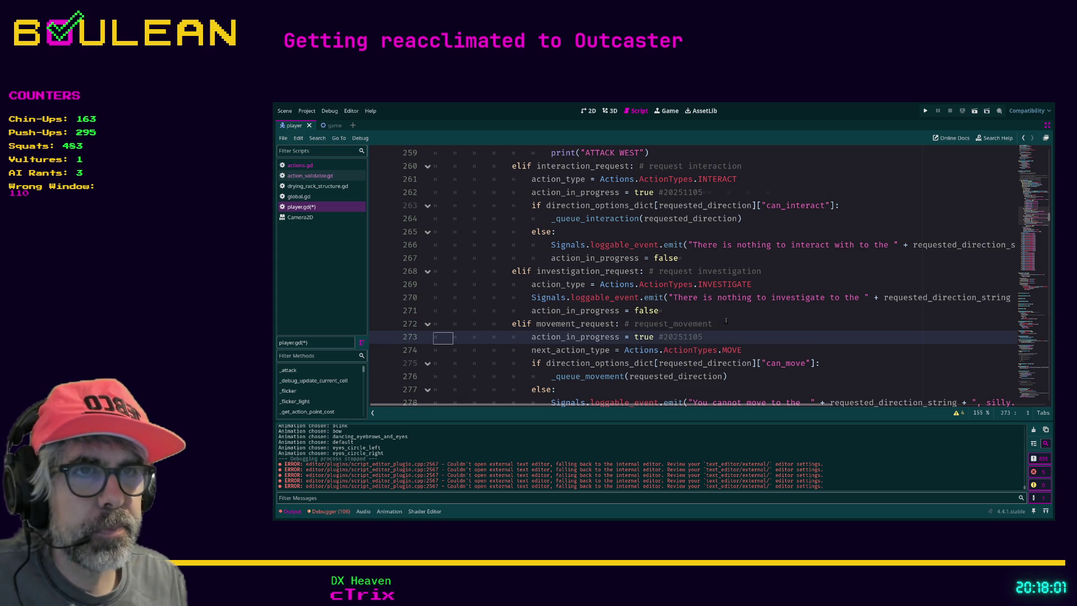
key(Return)
key(Insert)
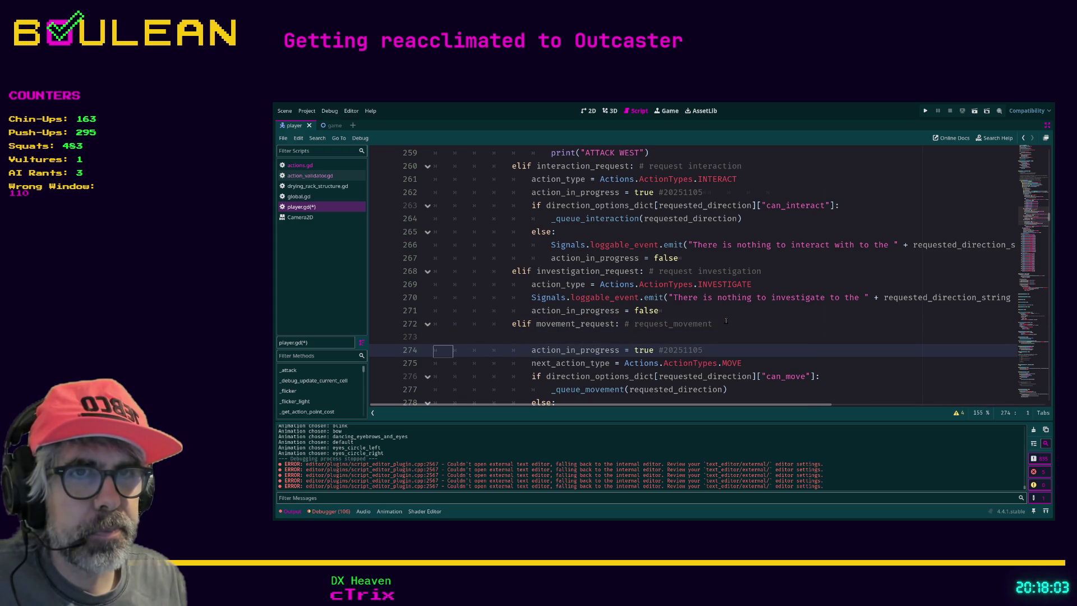
key(Up)
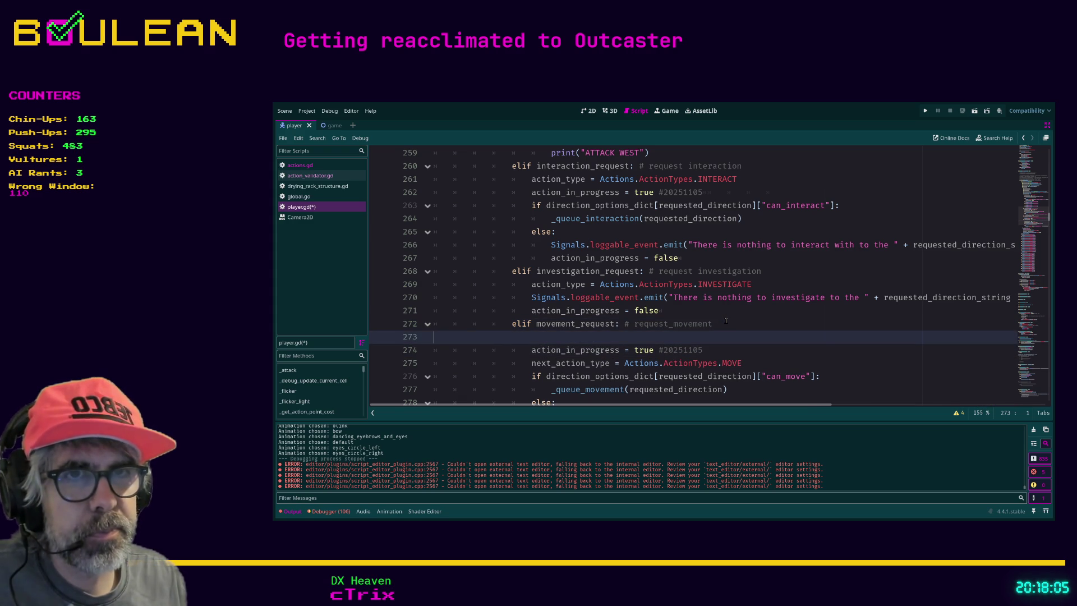
key(Tab)
key(Tab)
key(Tab)
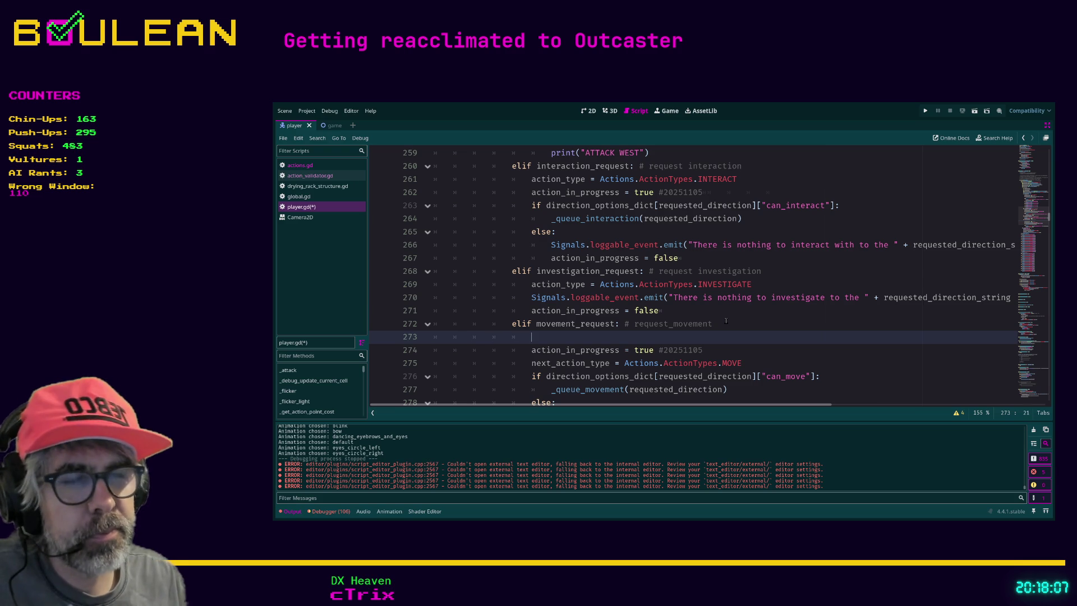
Step: Write action_type = Actions.ActionTypes.MOVE on that line and save player.gd
text(action)
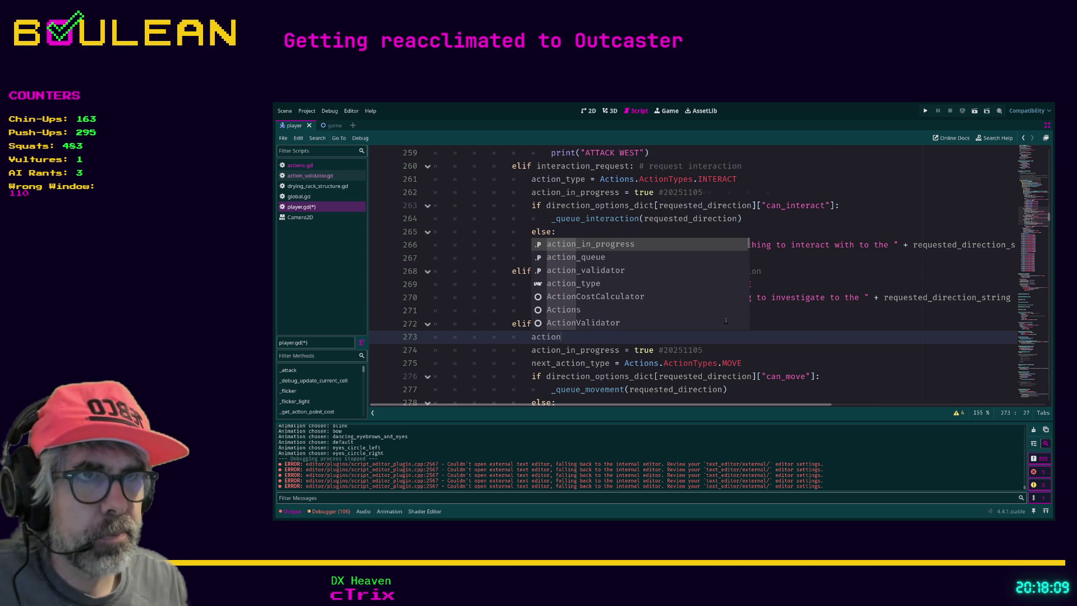
key(Down)
key(Down)
key(Down)
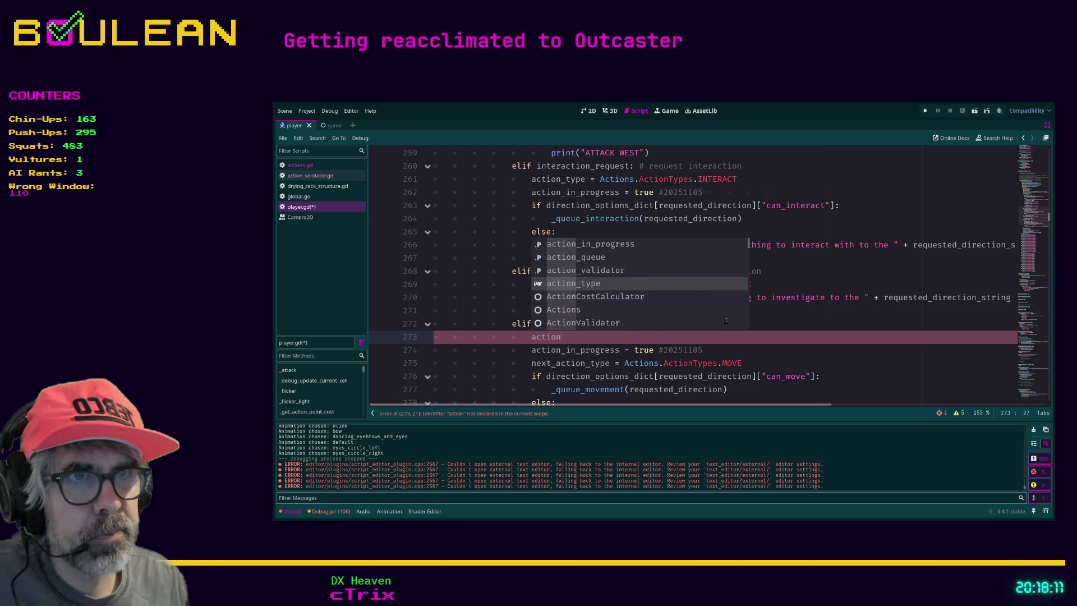
key(Return)
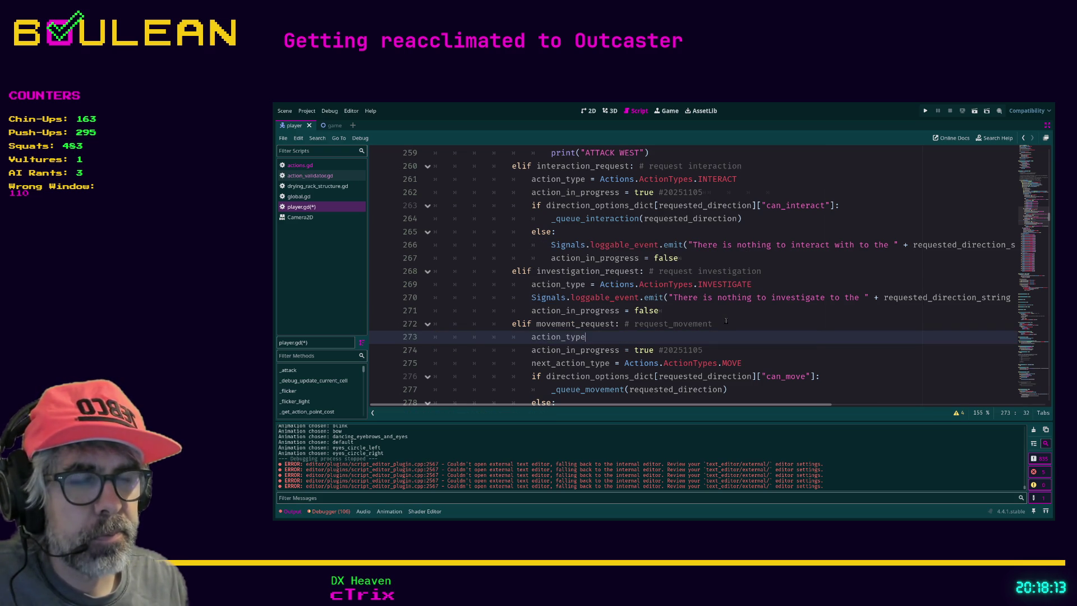
key(Tab)
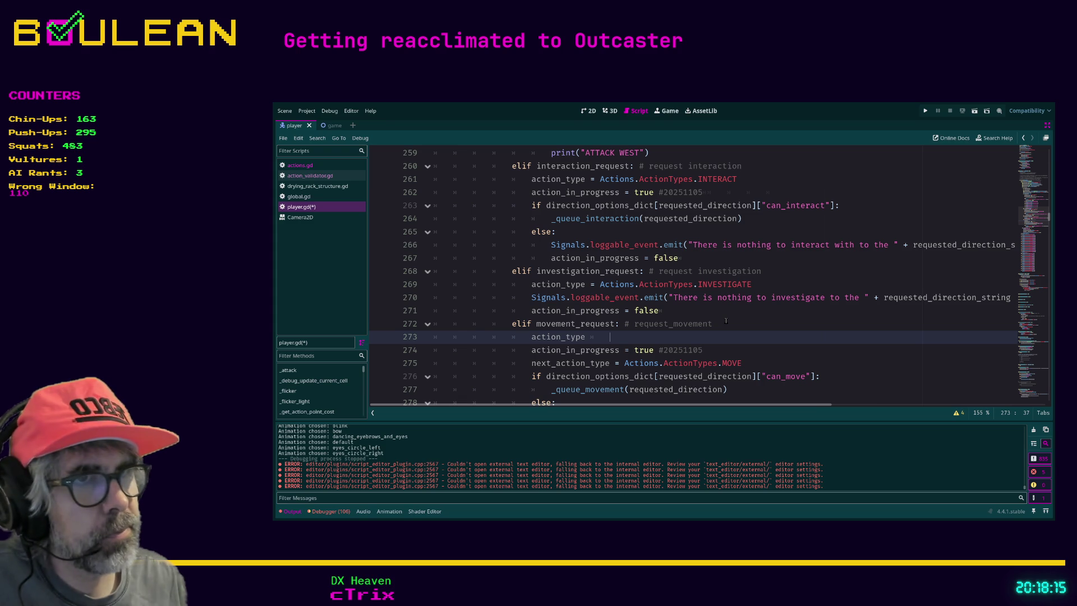
text(= )
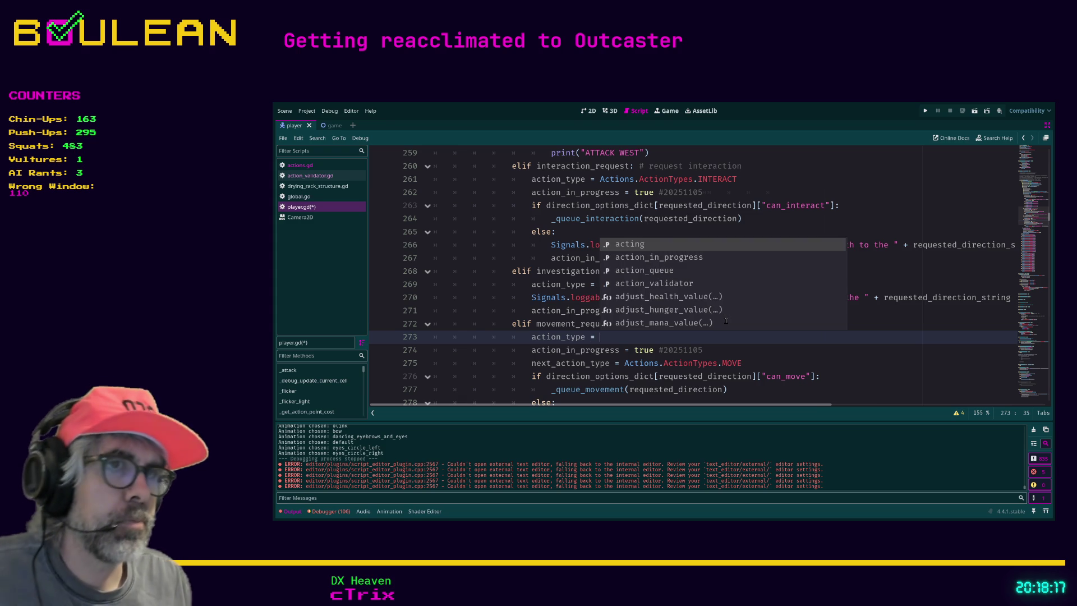
text(Act)
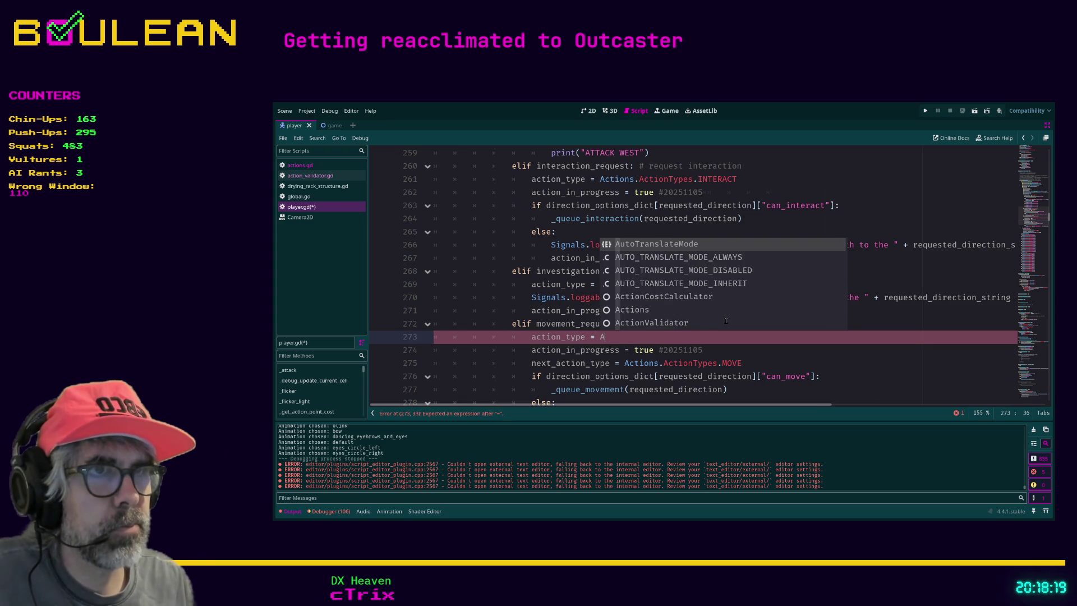
text(ion)
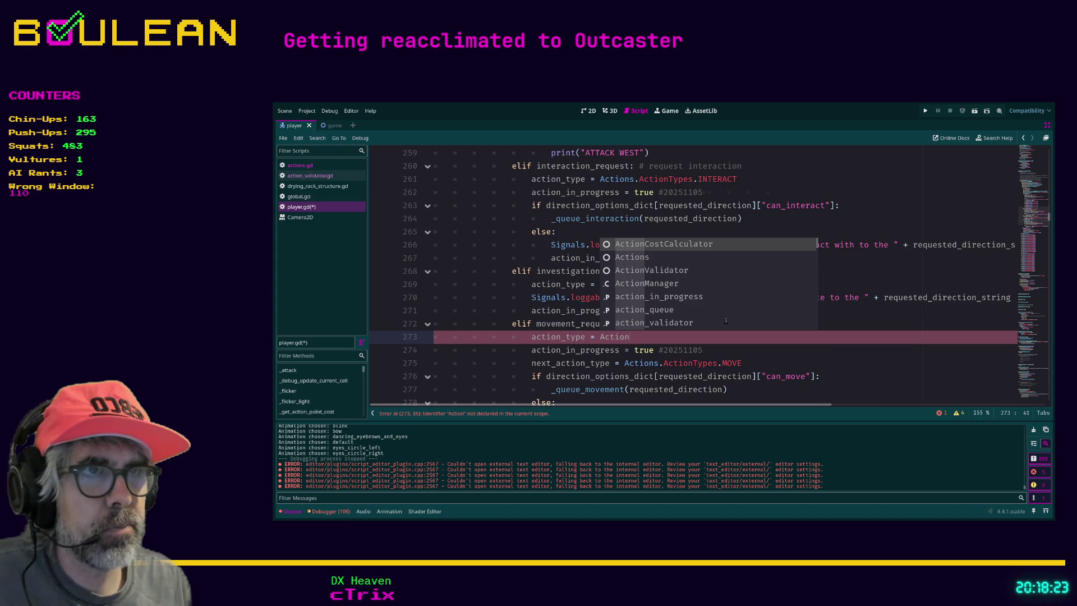
text(s[)
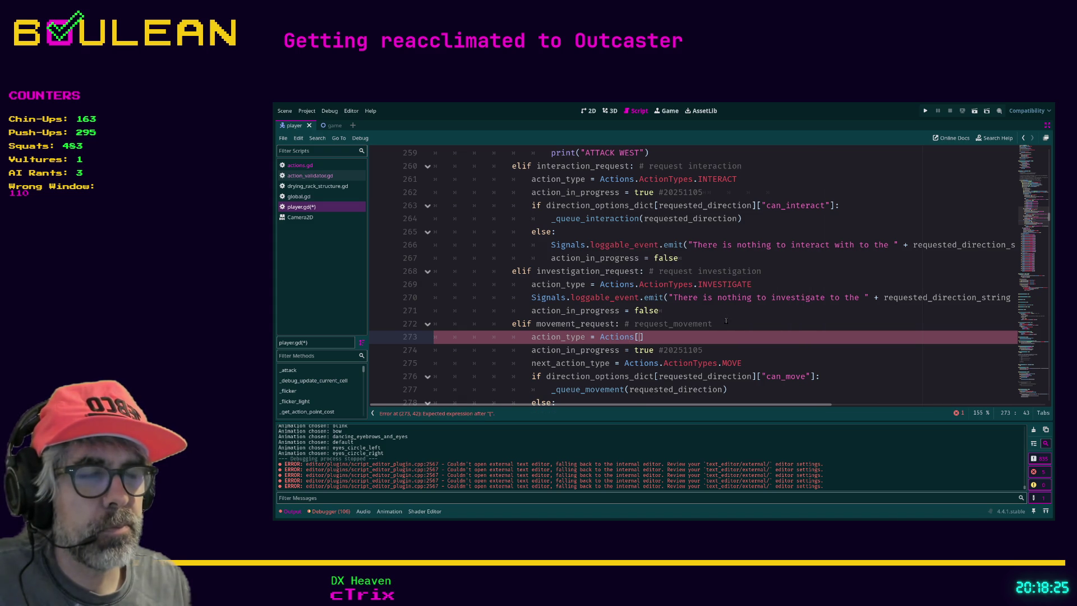
key(BackSpace)
text(.)
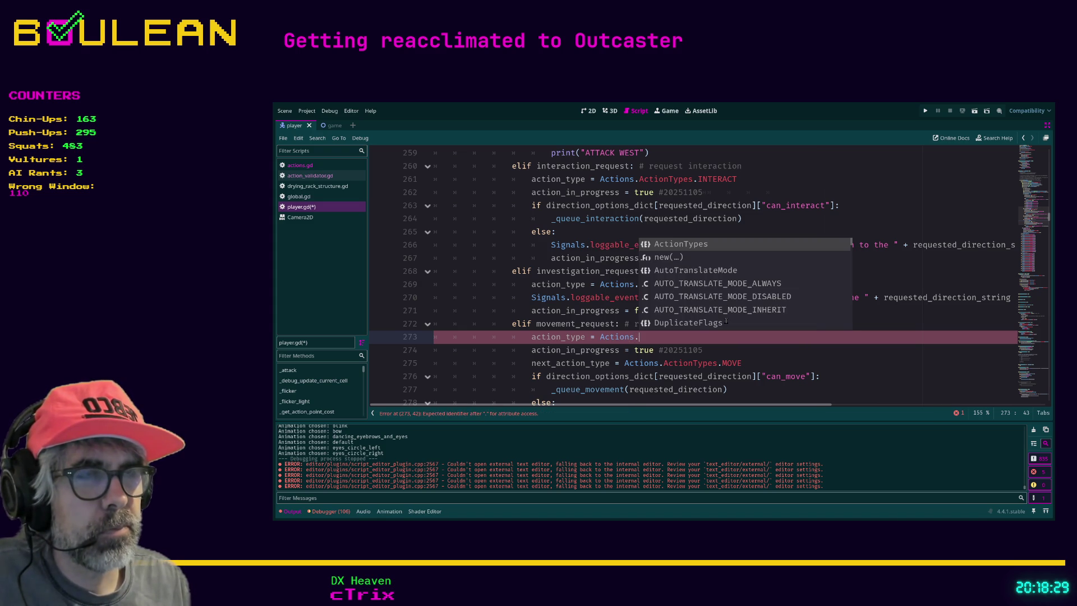
key(Return)
text([])
key(BackSpace)
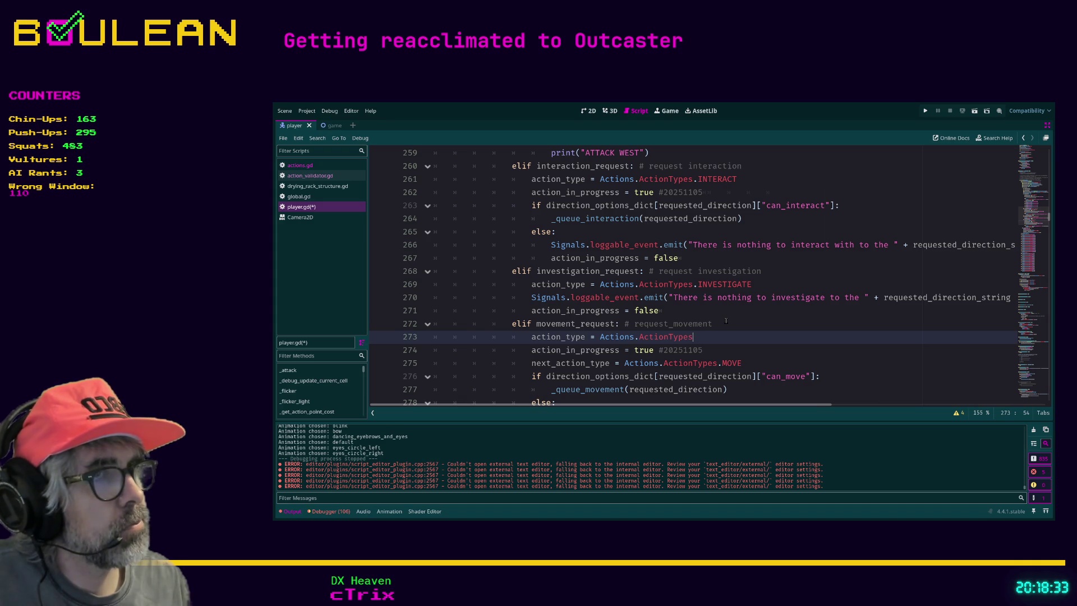
text(.)
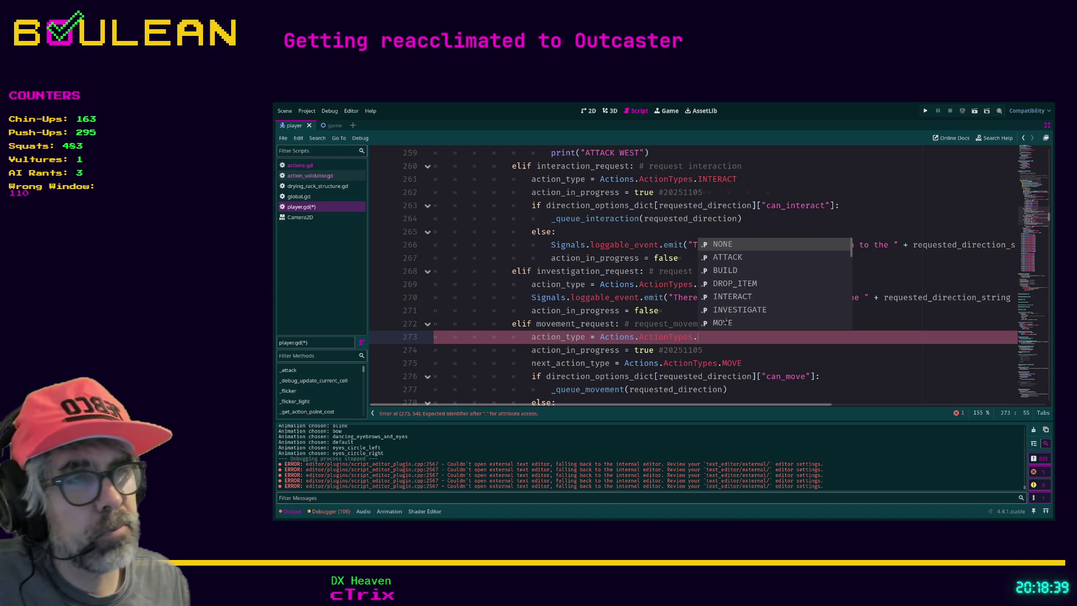
key(Down)
key(Down)
key(Down)
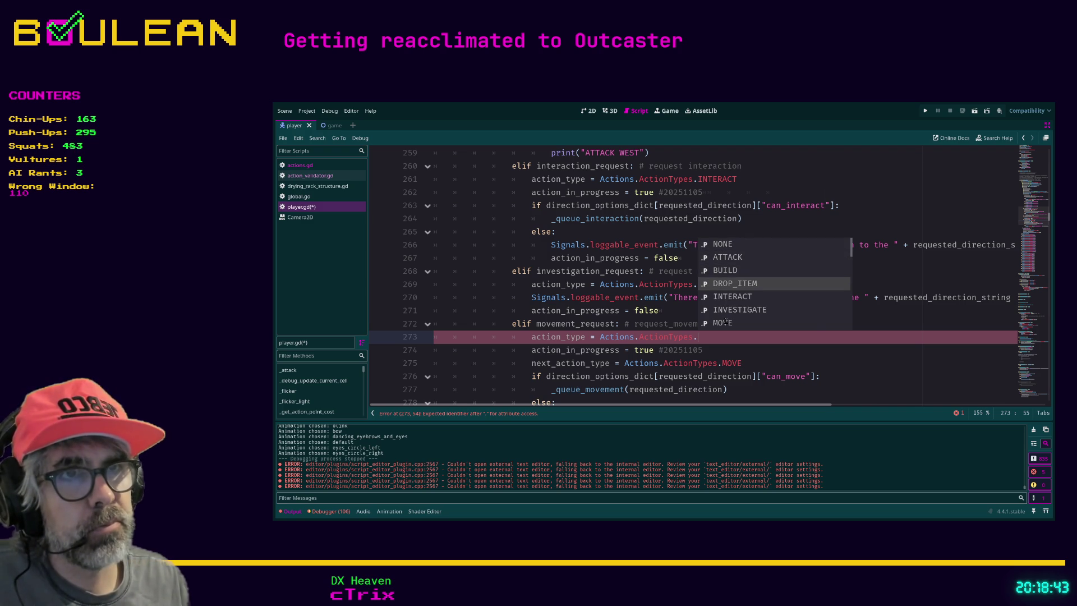
scroll(725, 321, down, 2)
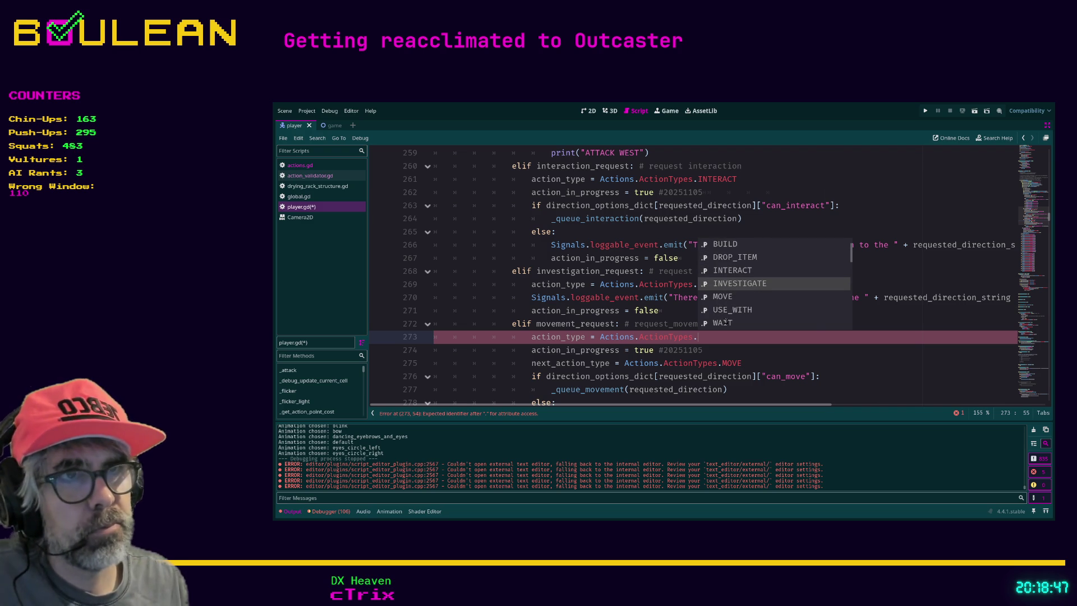
scroll(725, 321, down, 1)
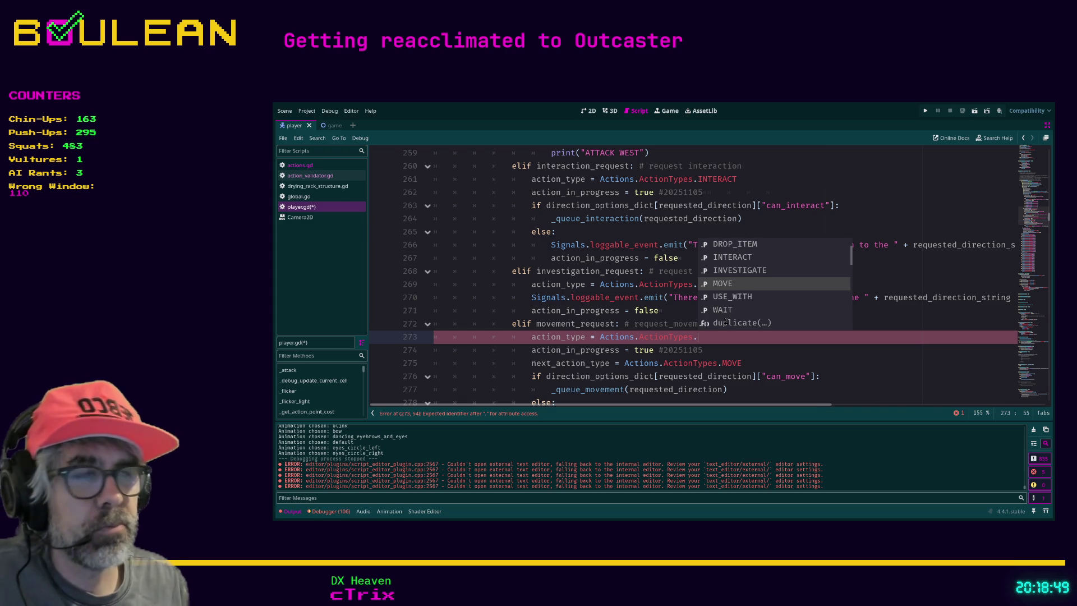
key(Return)
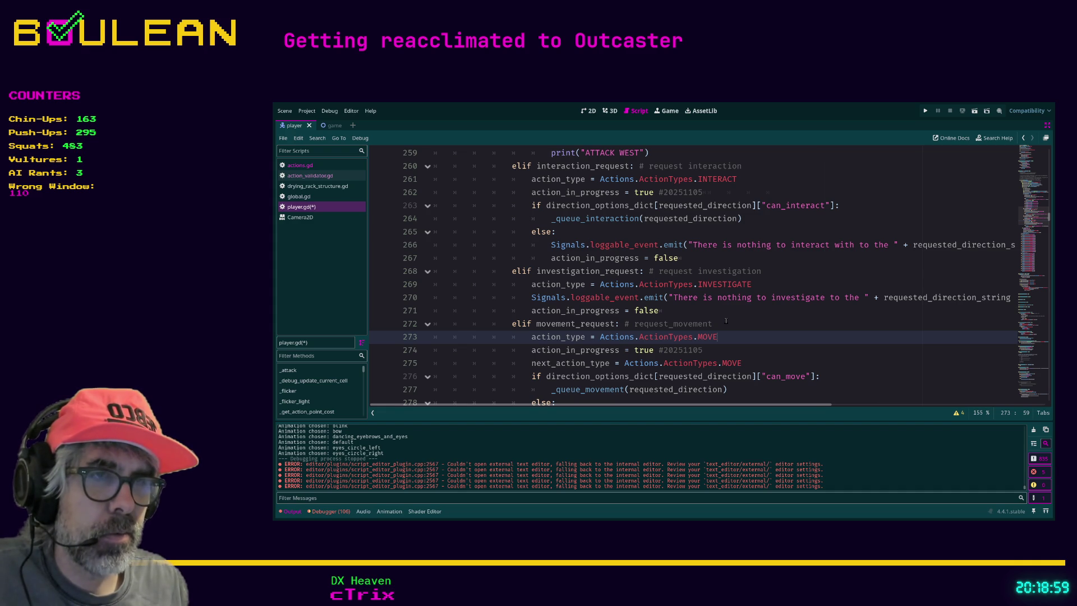
key(ctrl+s)
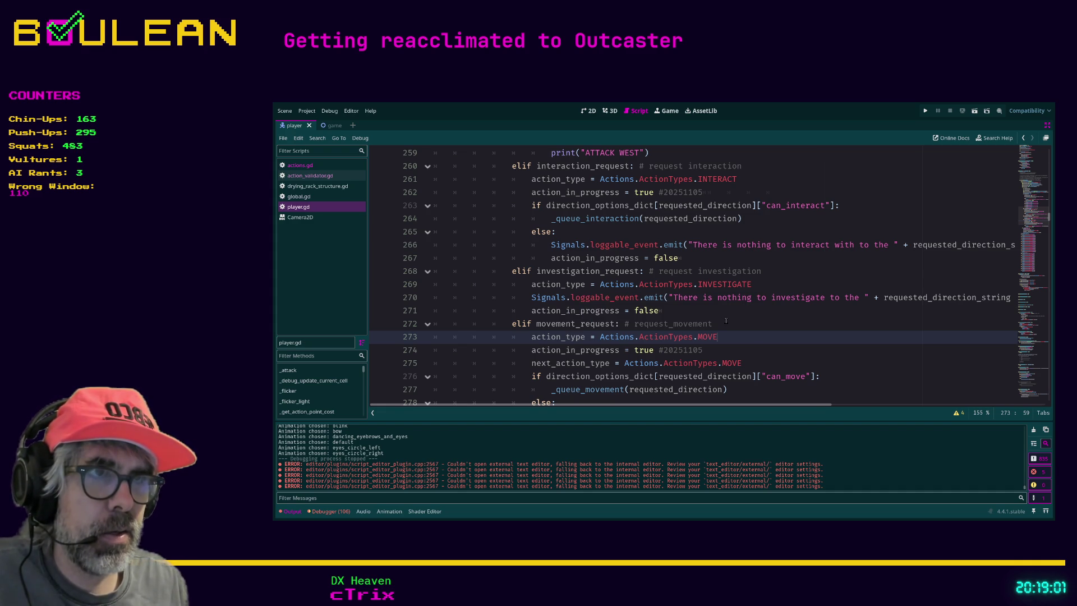
Step: Move down to the WAIT REQUEST print and try inserting a blank line above it, then undo
key(Down)
key(Down)
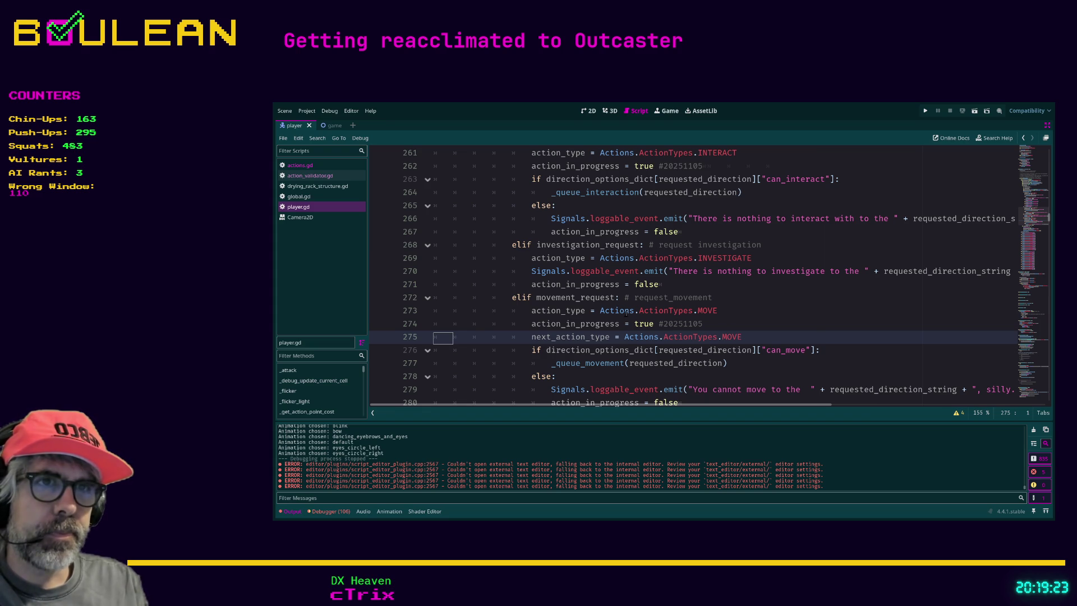
key(Down)
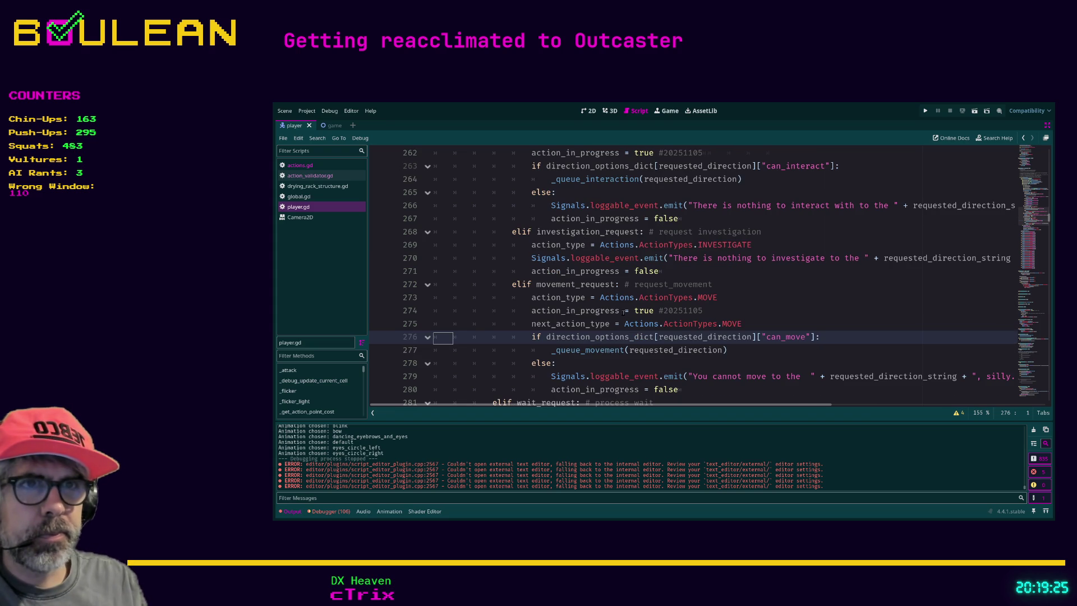
key(Down)
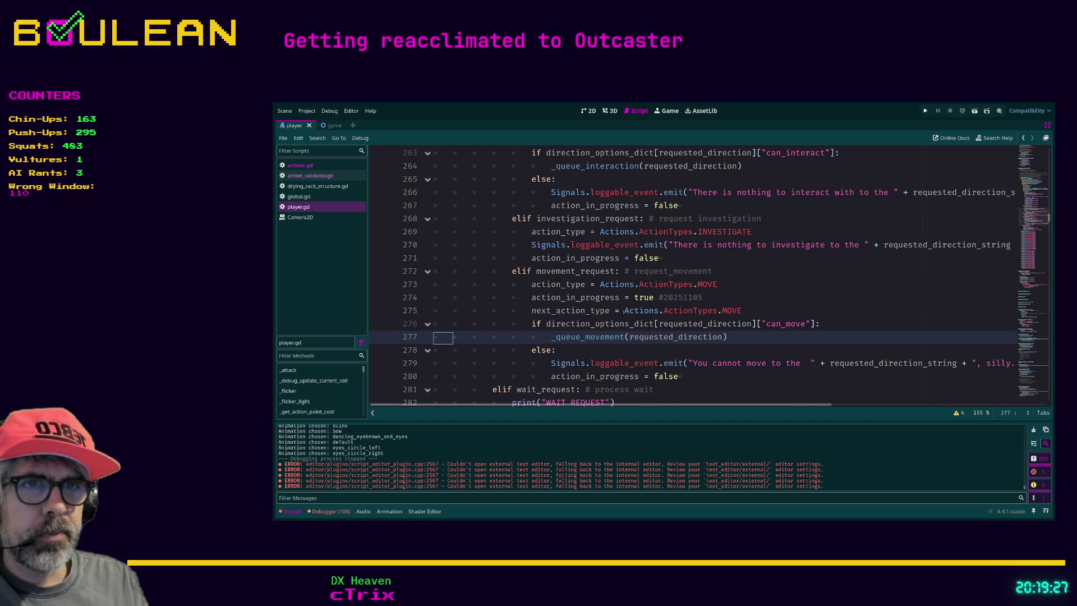
key(Down)
key(Down)
key(Down)
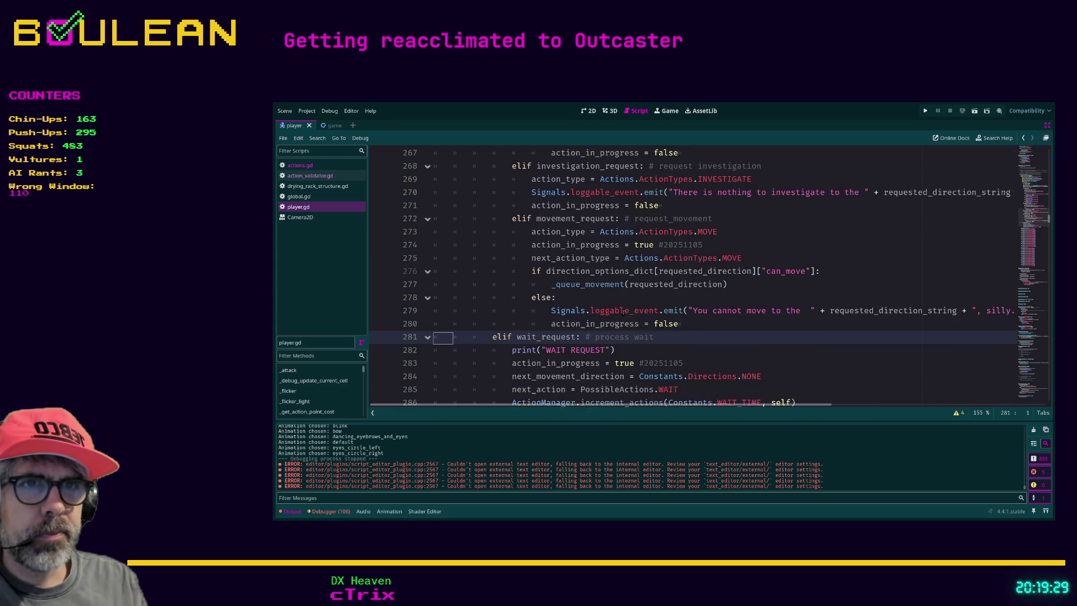
key(Return)
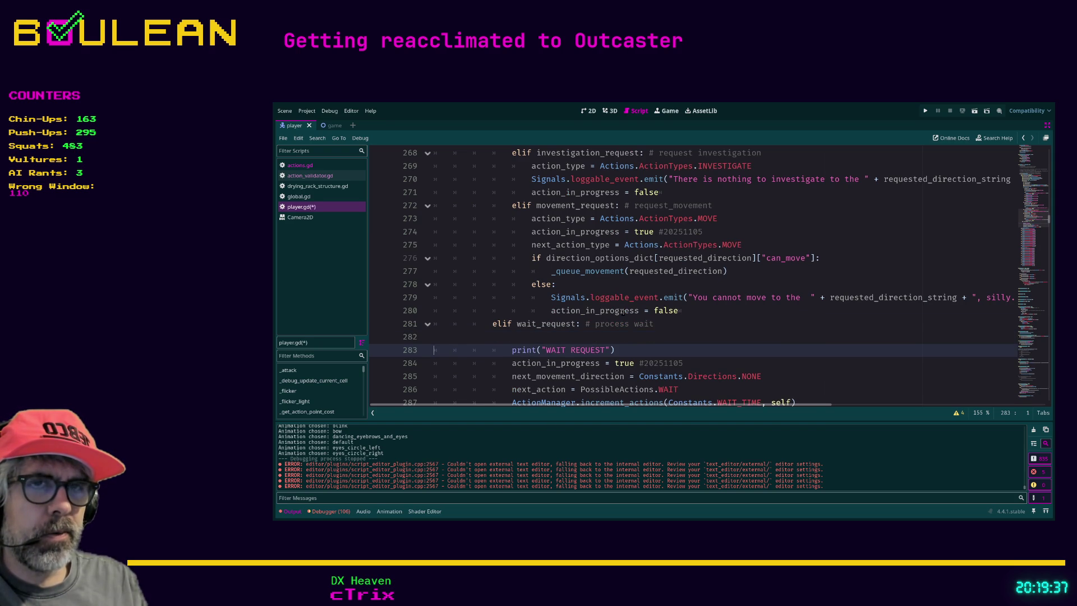
key(Insert)
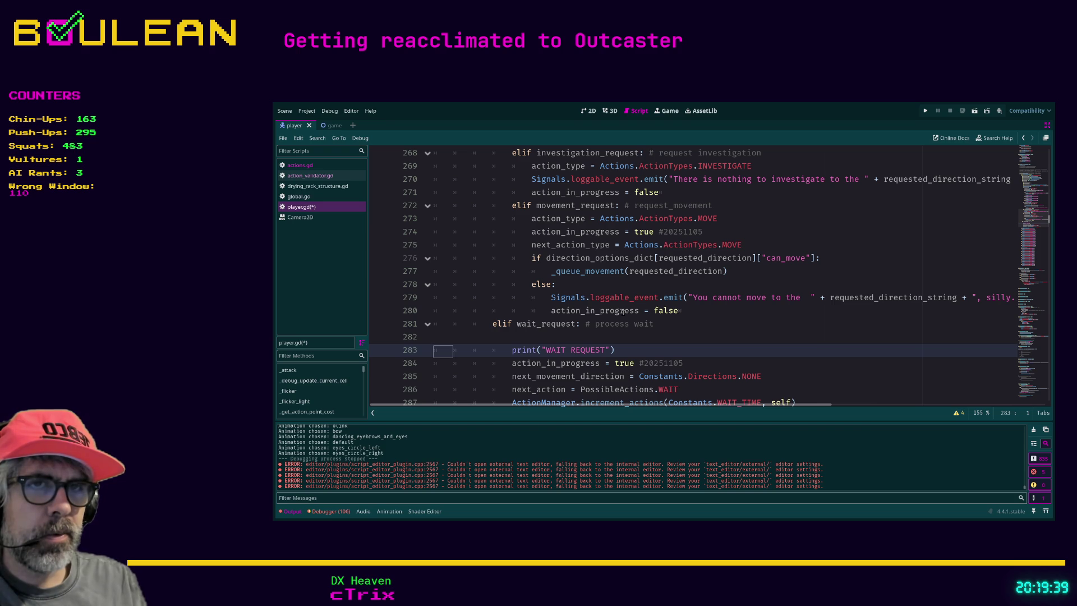
key(BackSpace)
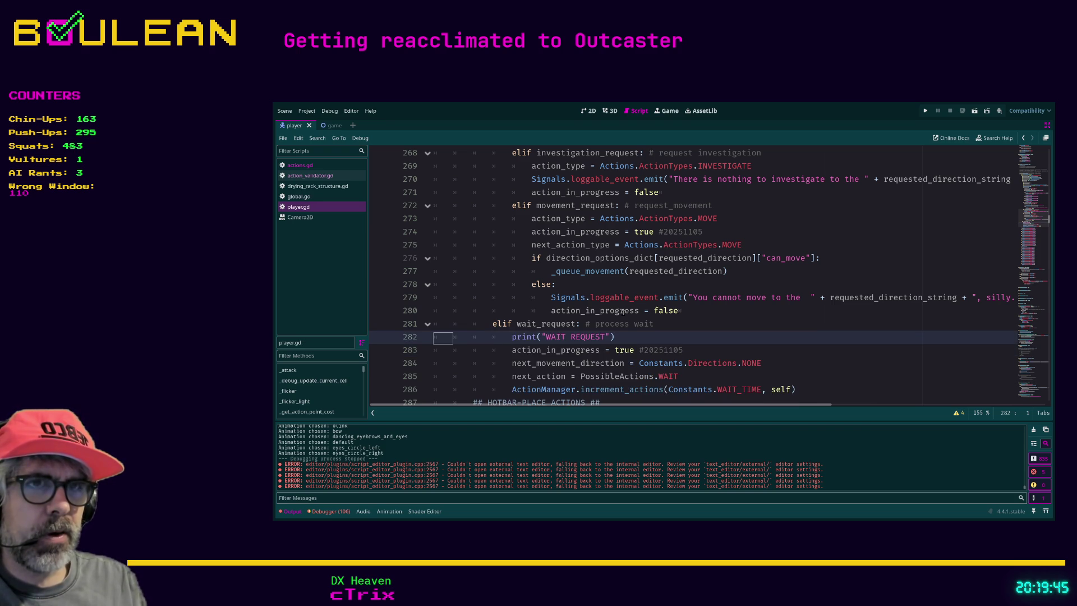
key(ctrl+shift+Return)
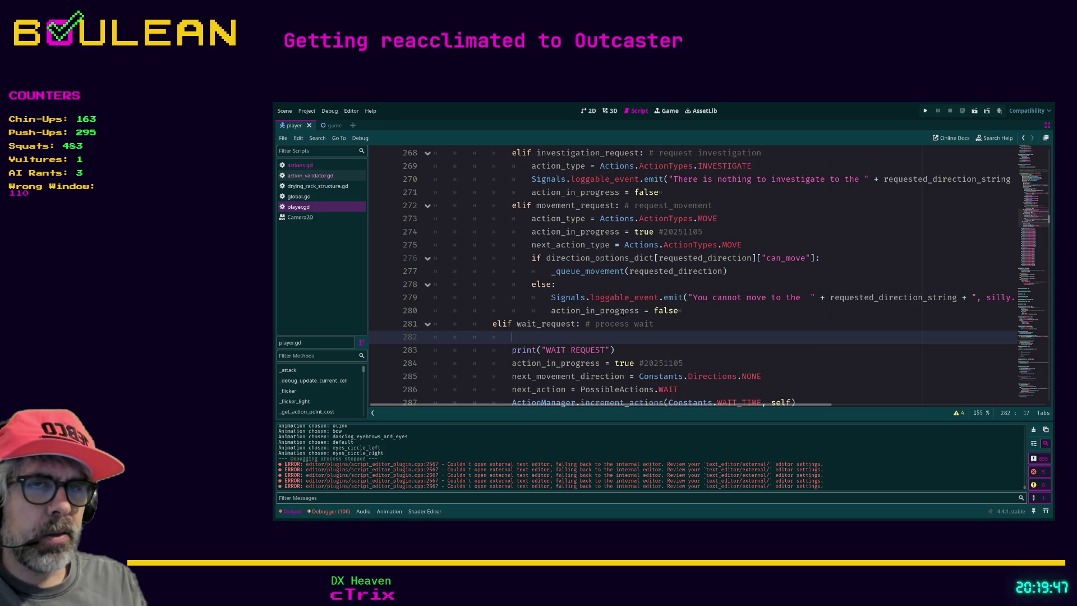
key(ctrl+z)
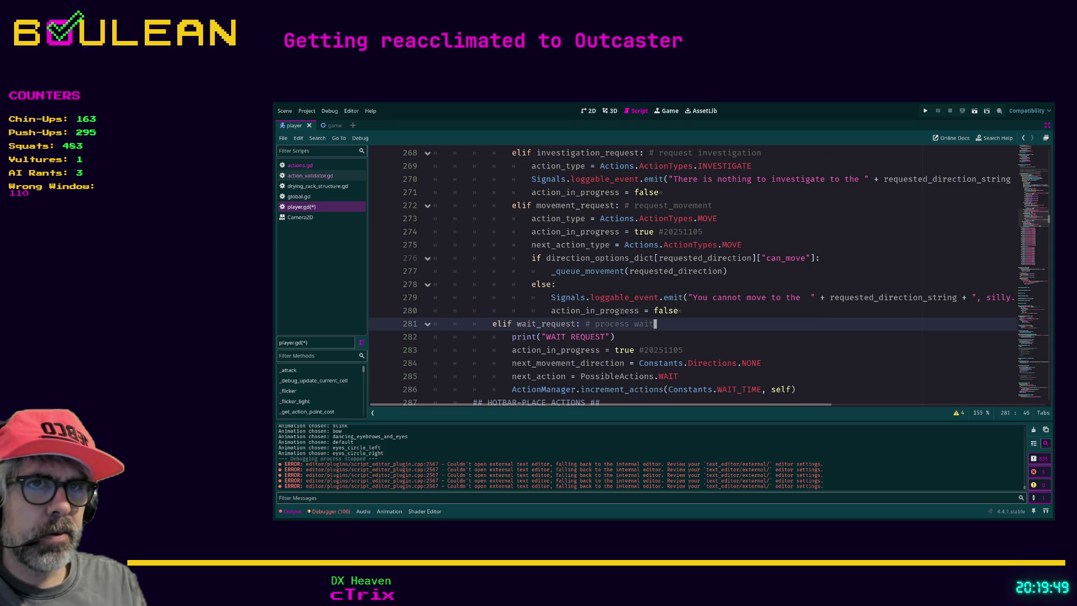
key(ctrl+z)
key(ctrl+z)
key(ctrl+z)
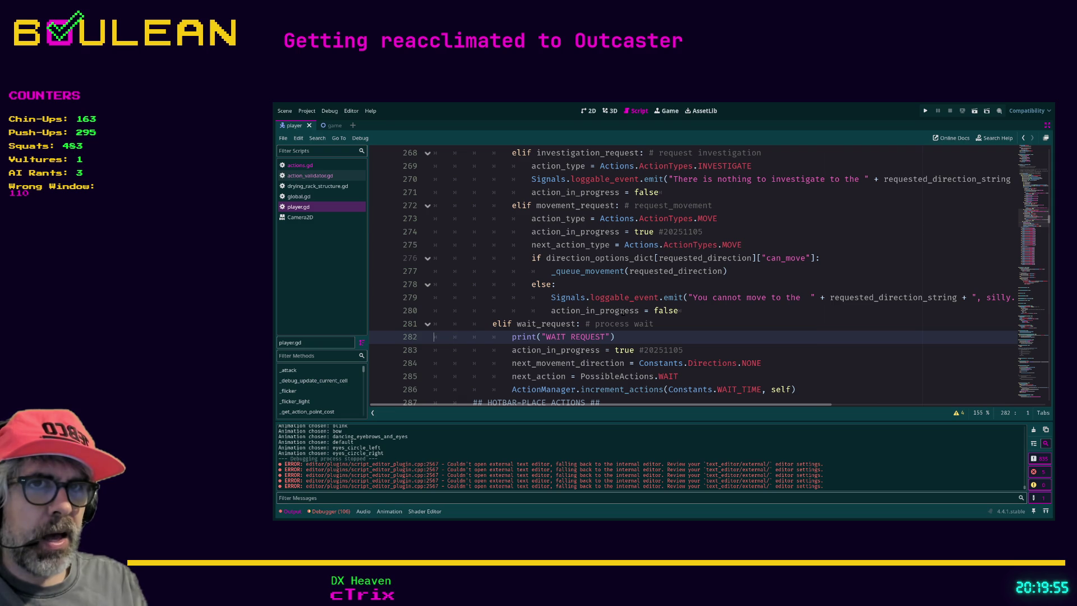
Step: Retry a blank line above the print, indenting it, then removing and re-adding it
key(Return)
key(Down)
scroll(623, 313, down, 1)
key(Up)
key(Up)
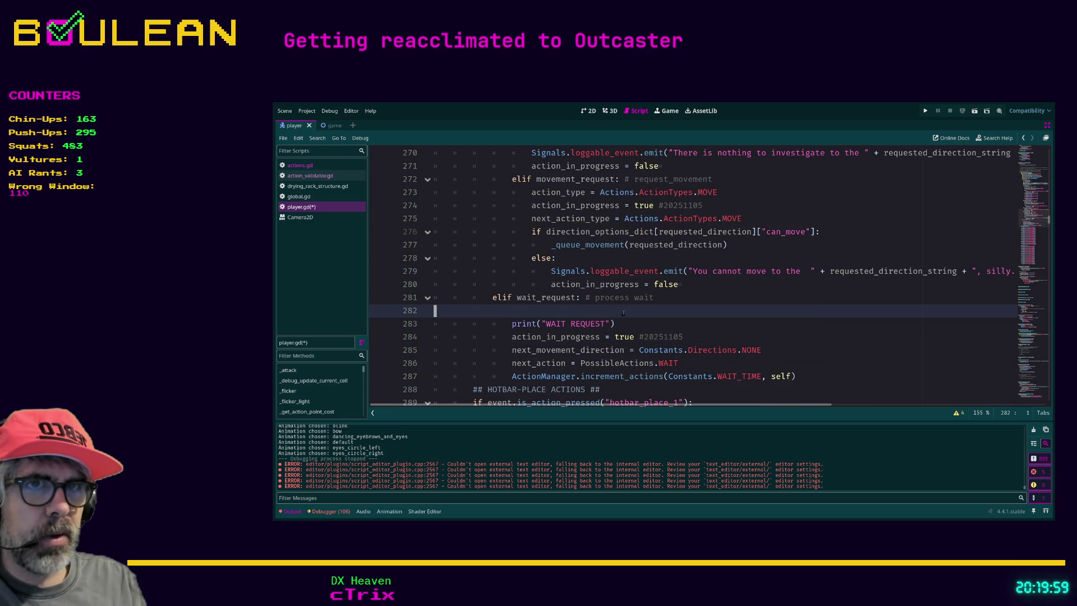
key(Tab)
key(Tab)
key(Tab)
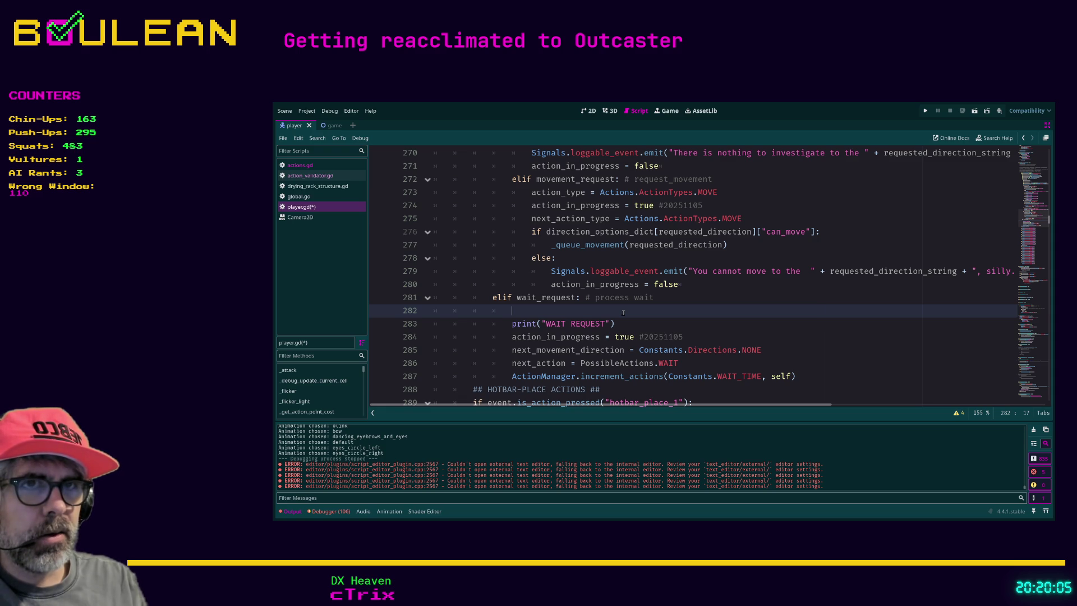
key(BackSpace)
key(BackSpace)
key(BackSpace)
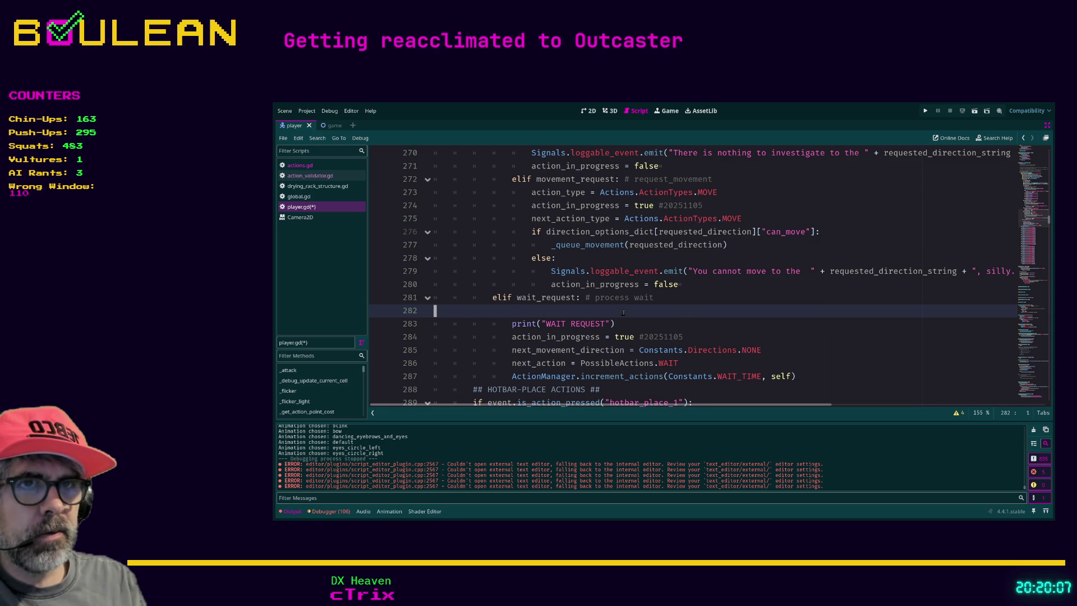
key(Delete)
key(Right)
key(Right)
key(Right)
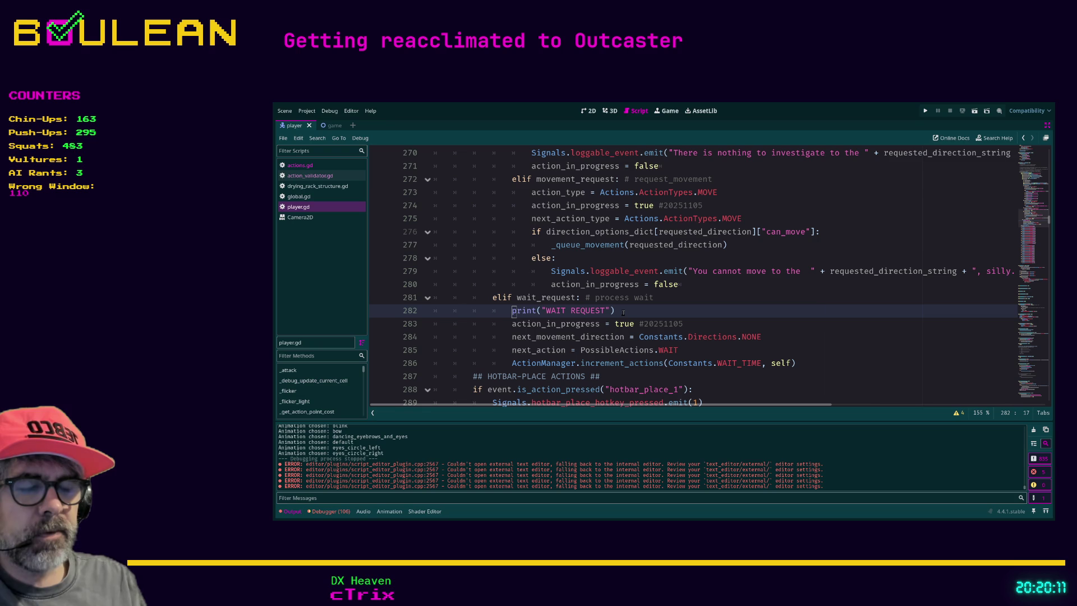
key(ctrl+shift+Return)
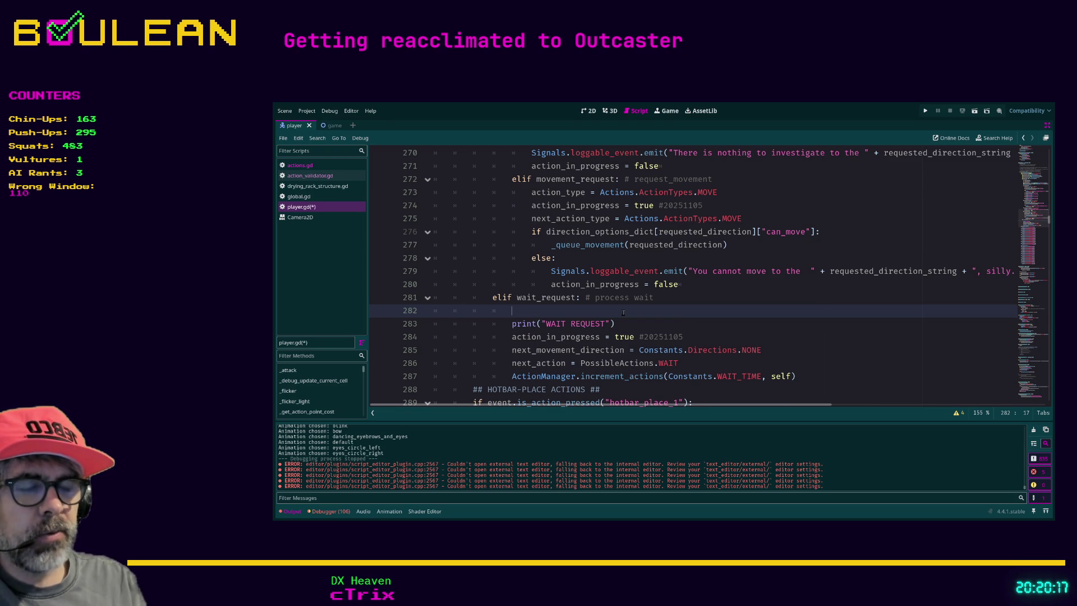
key(BackSpace)
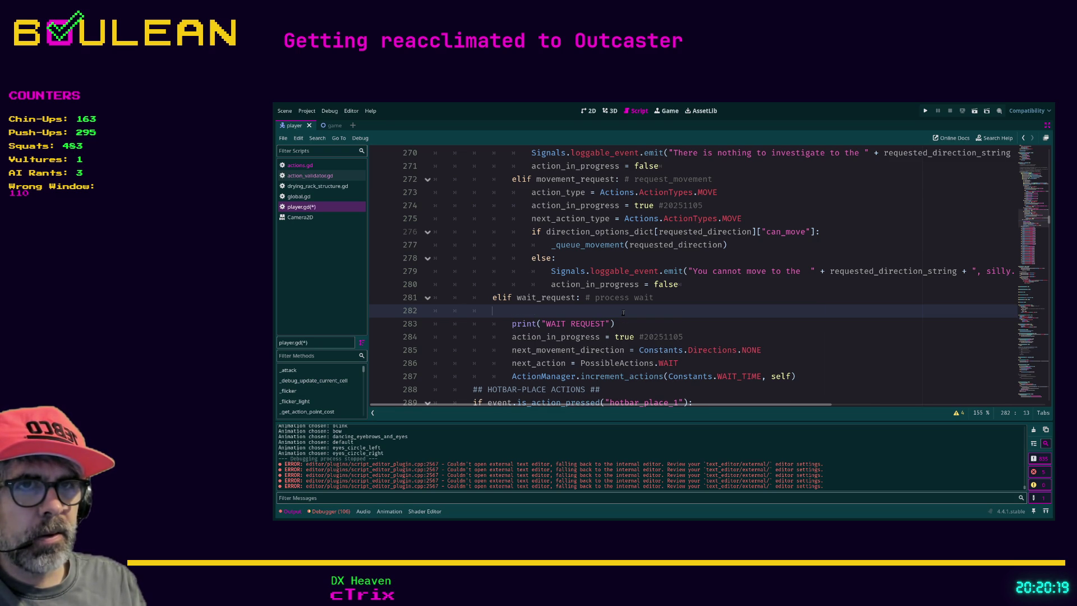
key(BackSpace)
key(BackSpace)
key(BackSpace)
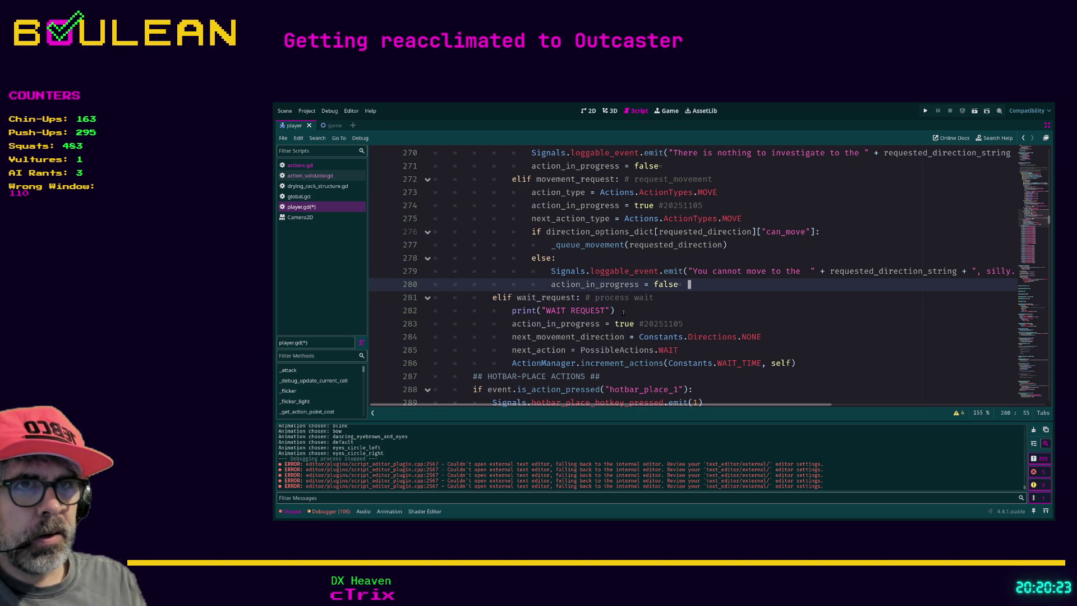
Step: From the start of print("WAIT REQUEST"), open an indented blank line above it
click(623, 312)
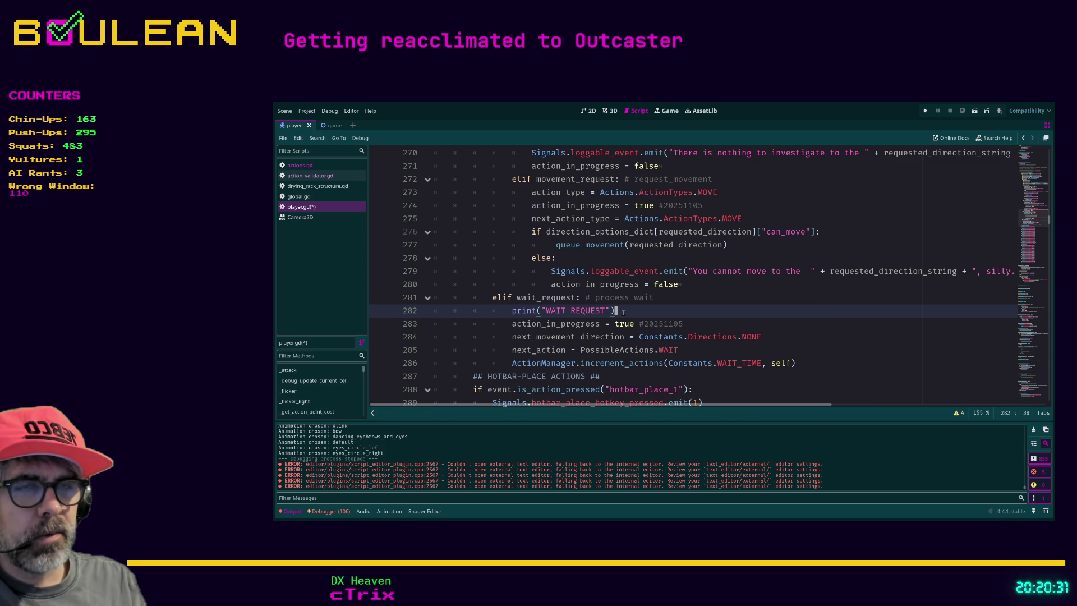
key(ctrl+shift+Return)
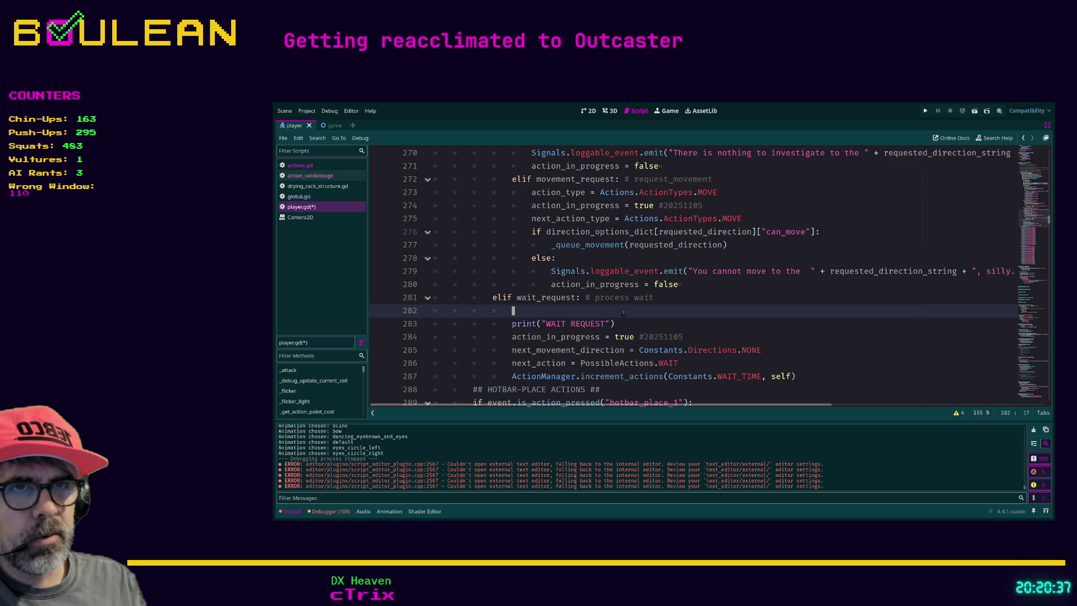
key(BackSpace)
key(BackSpace)
key(BackSpace)
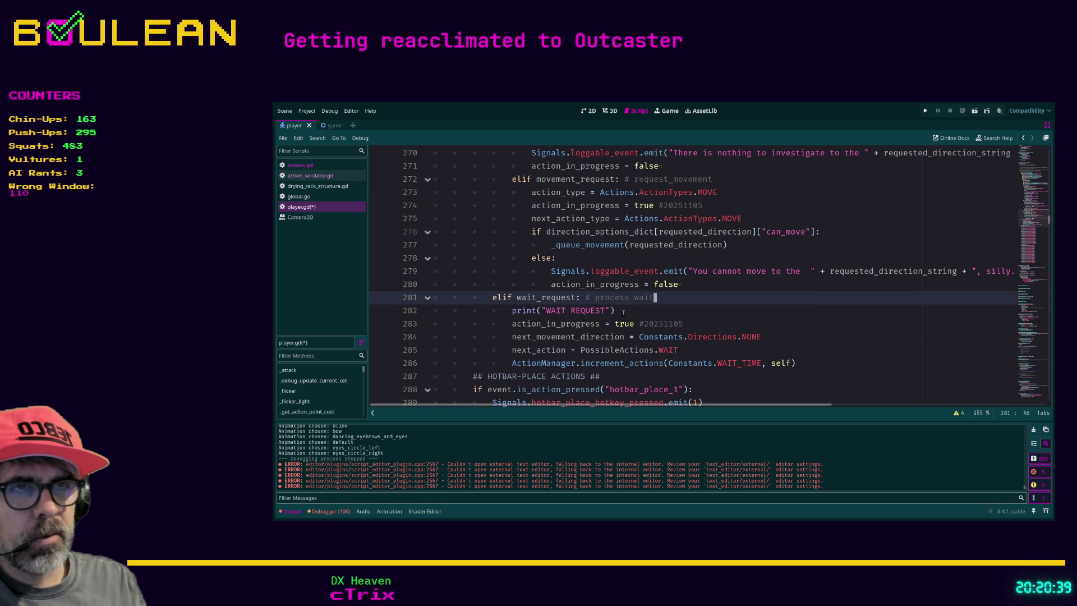
click(624, 312)
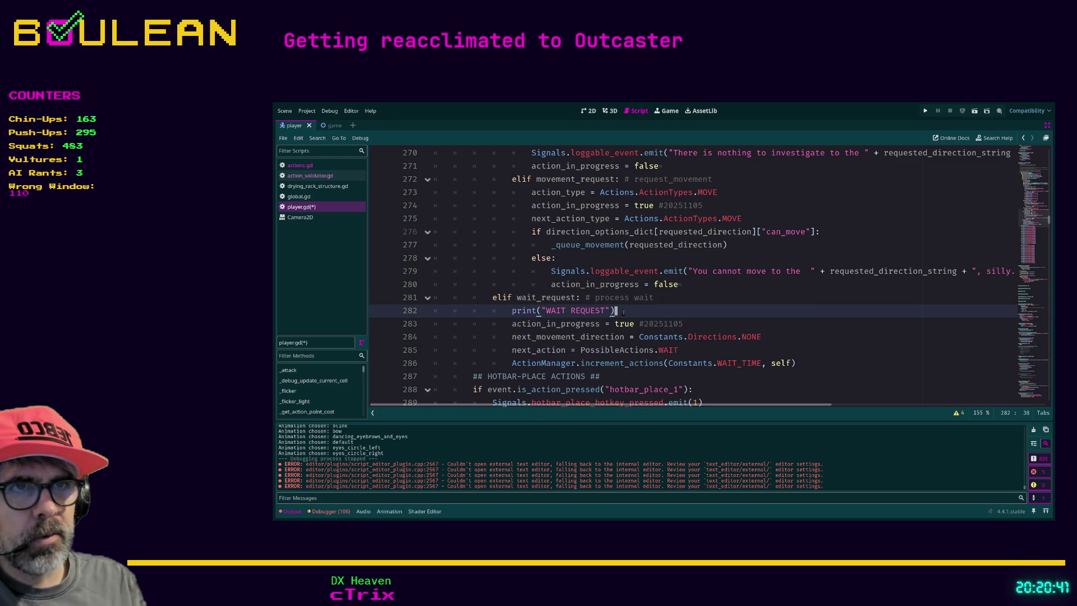
key(Left)
key(Left)
key(Left)
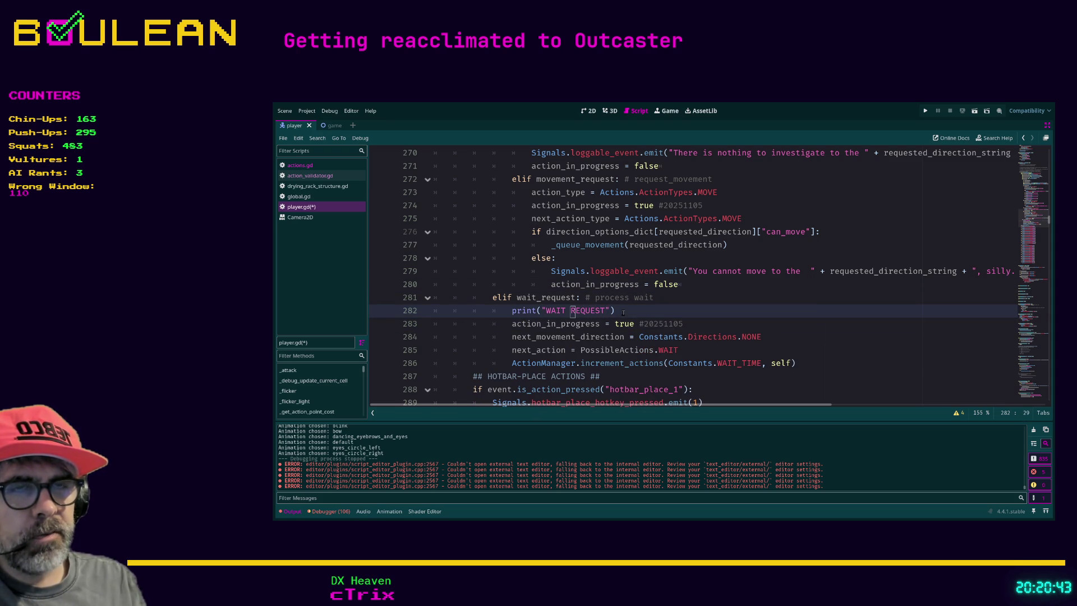
key(Left)
key(Left)
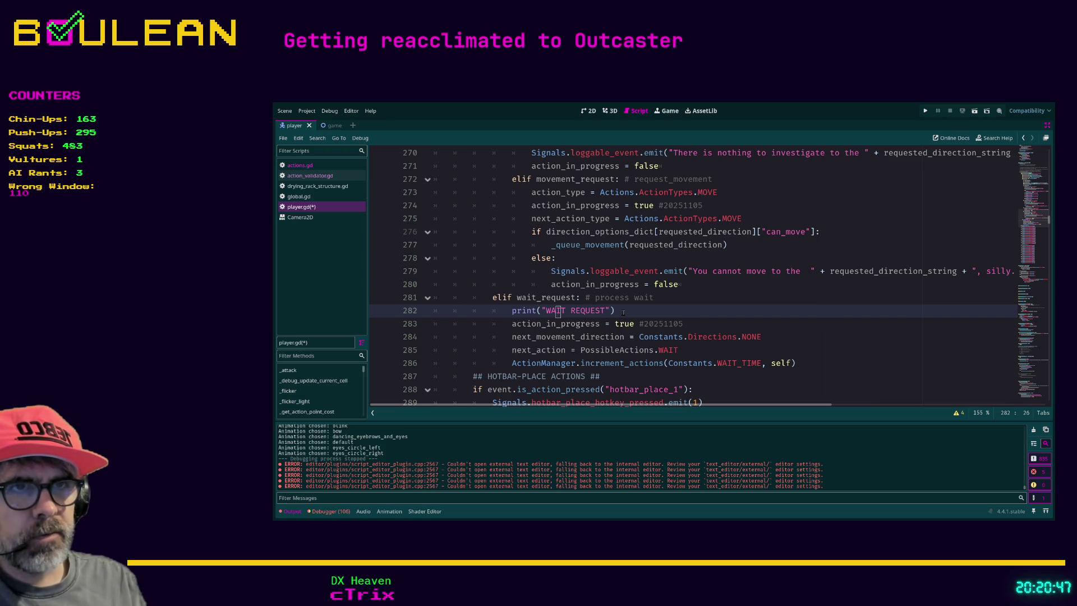
key(ctrl+shift+Return)
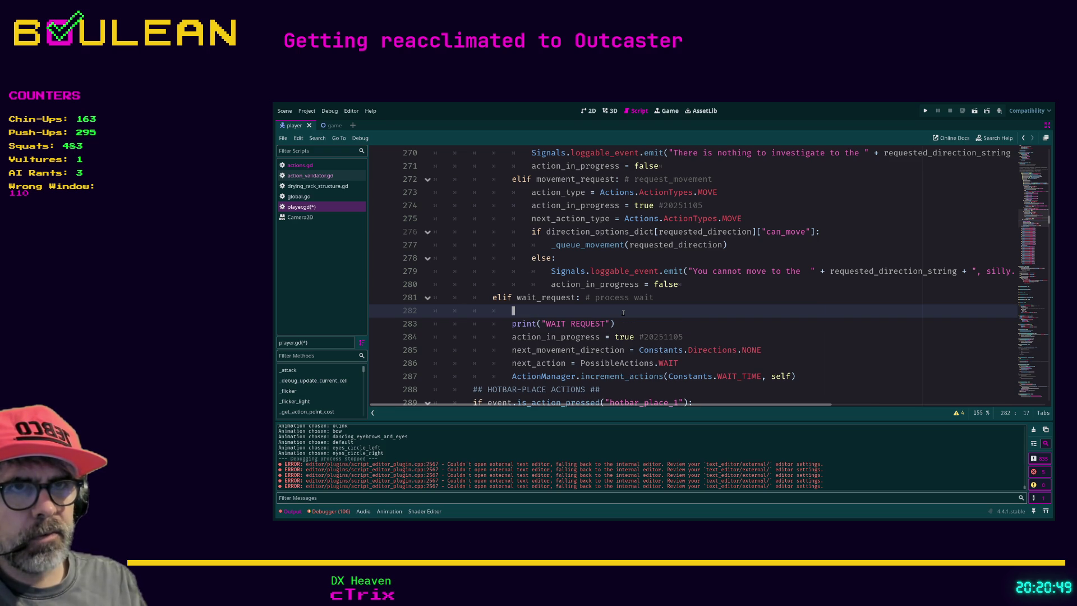
key(ctrl+z)
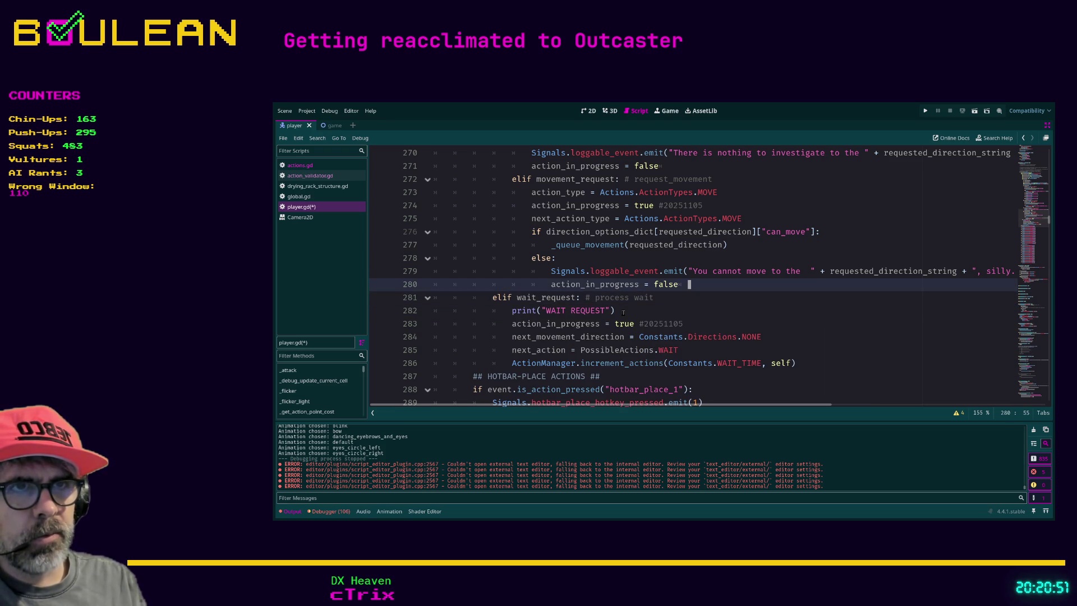
key(Down)
key(ctrl+Left)
key(ctrl+Left)
key(ctrl+Left)
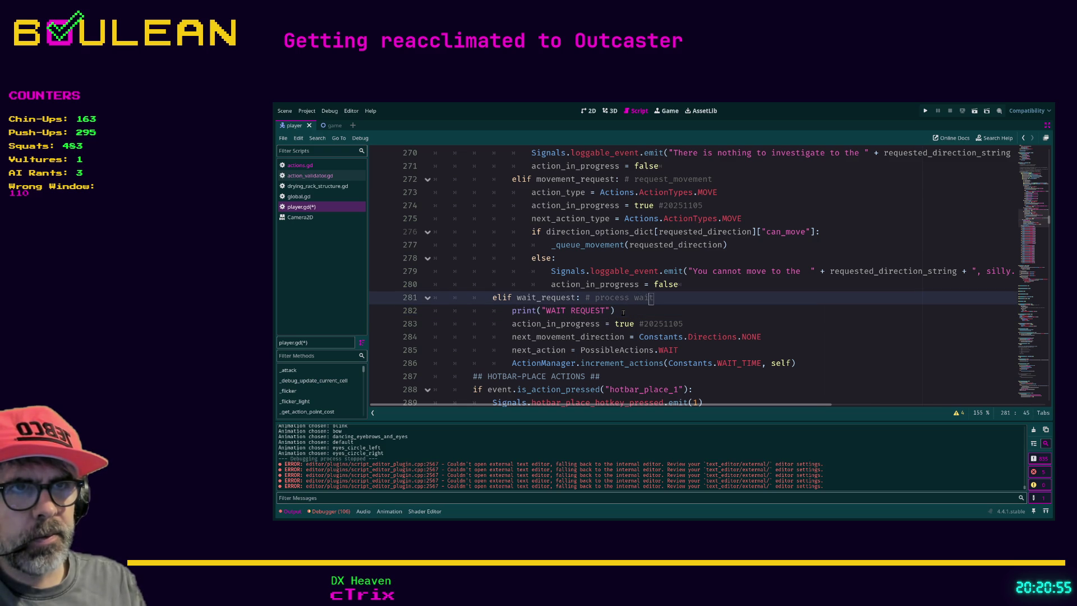
key(ctrl+Left)
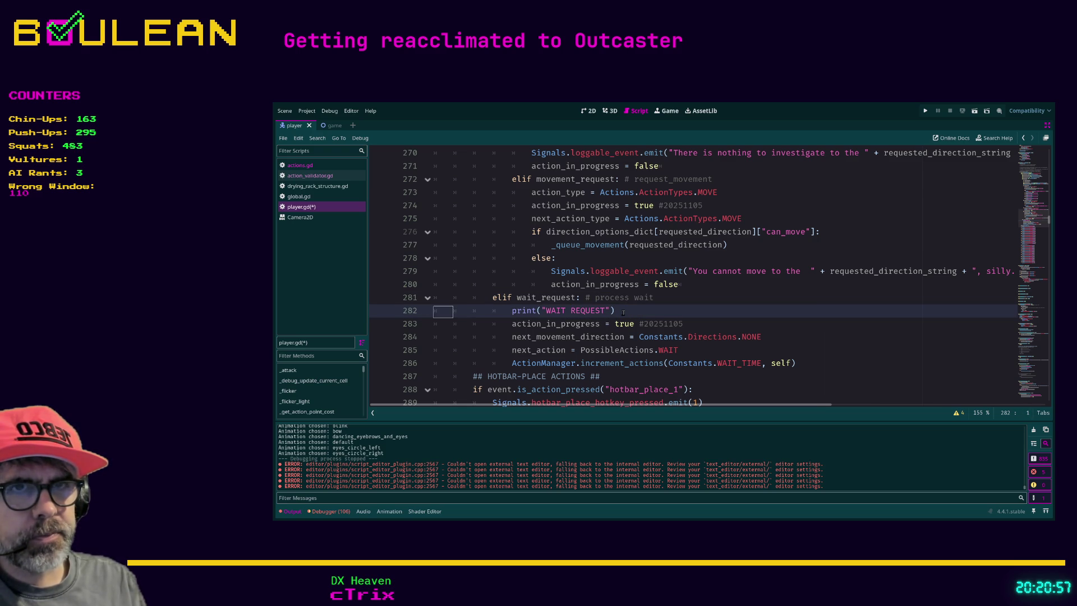
key(ctrl+shift+Return)
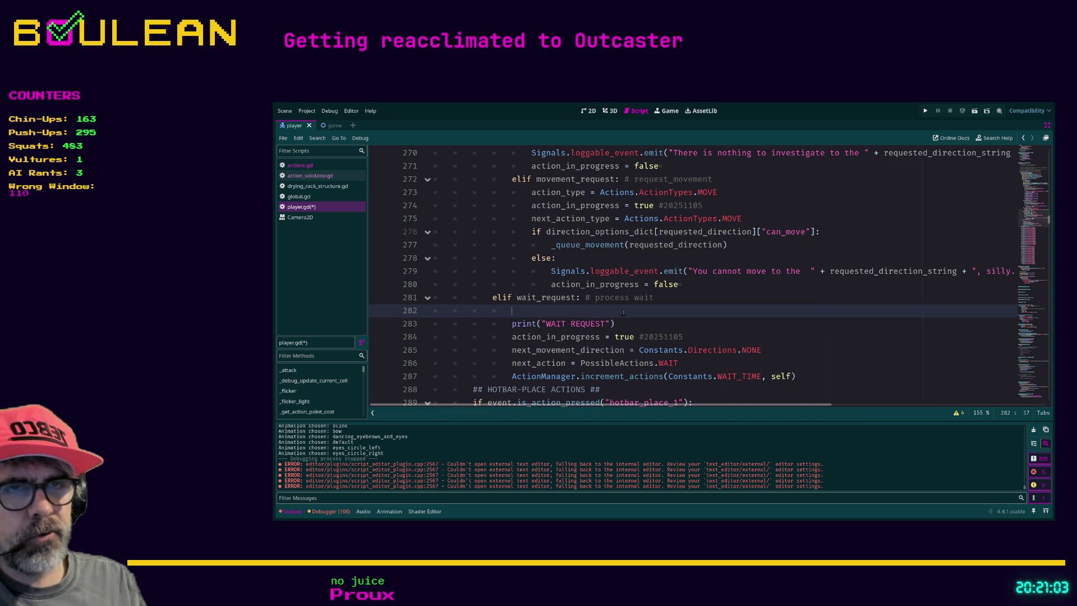
Step: Type action_type = Actions.ActionTypes.WAIT on the new line and save player.gd
text(ac)
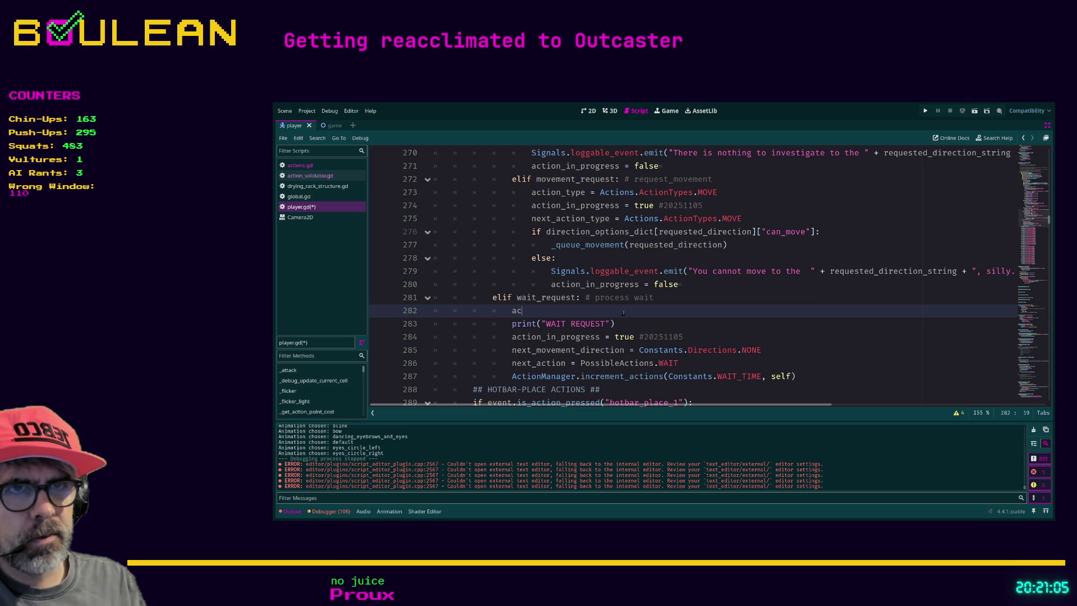
text(tion)
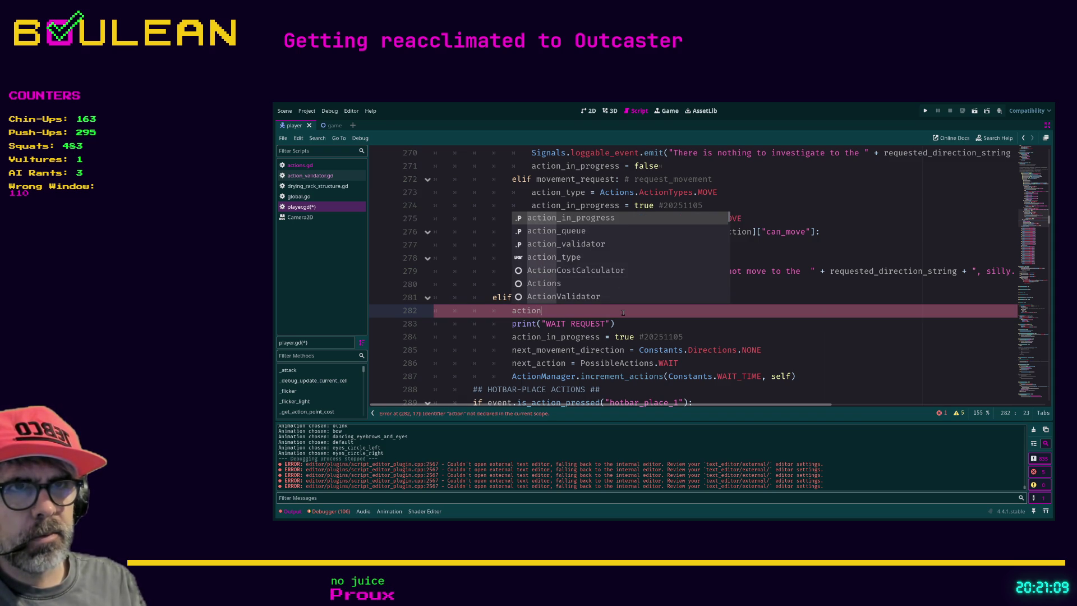
key(Down)
key(Down)
key(Down)
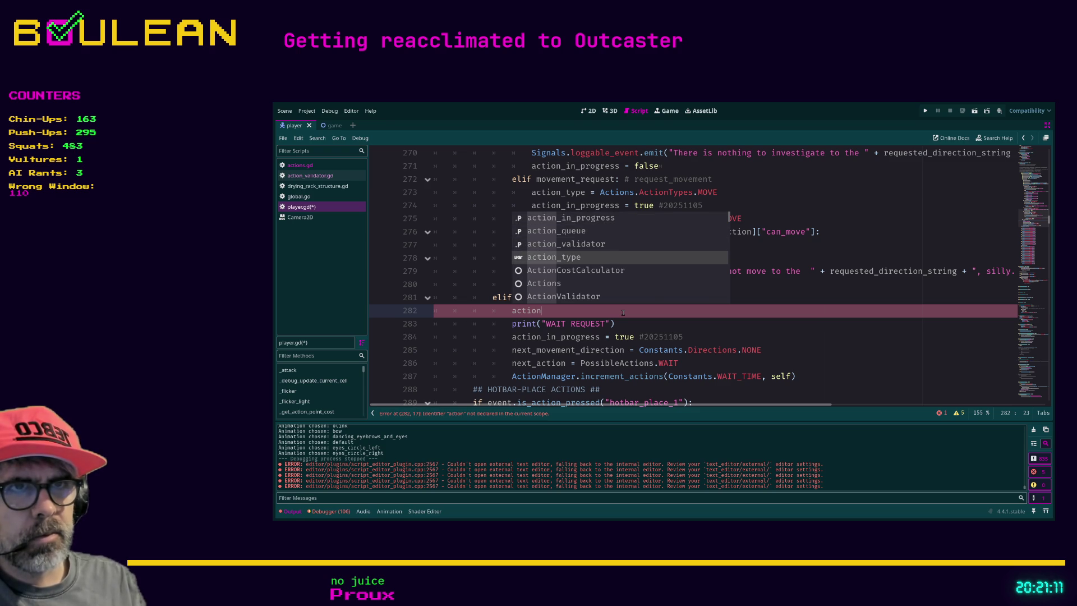
key(Return)
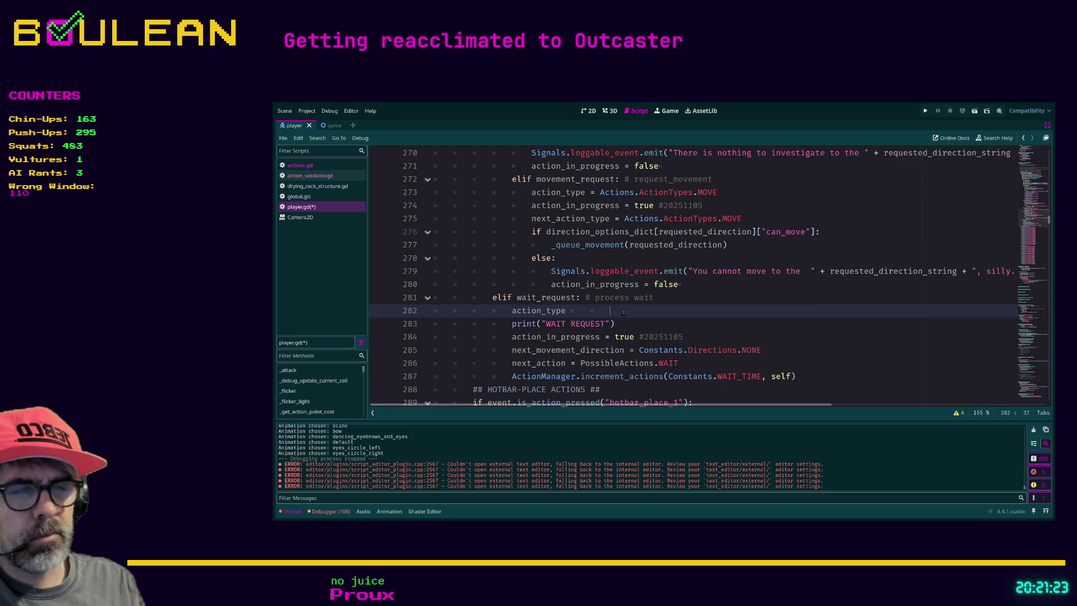
key(Tab)
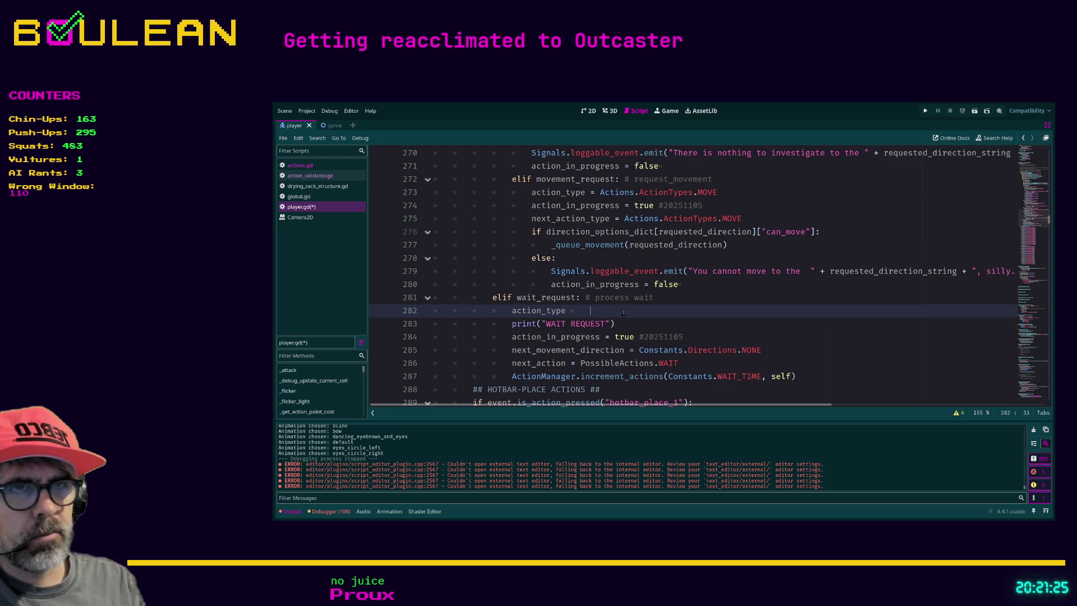
text(= )
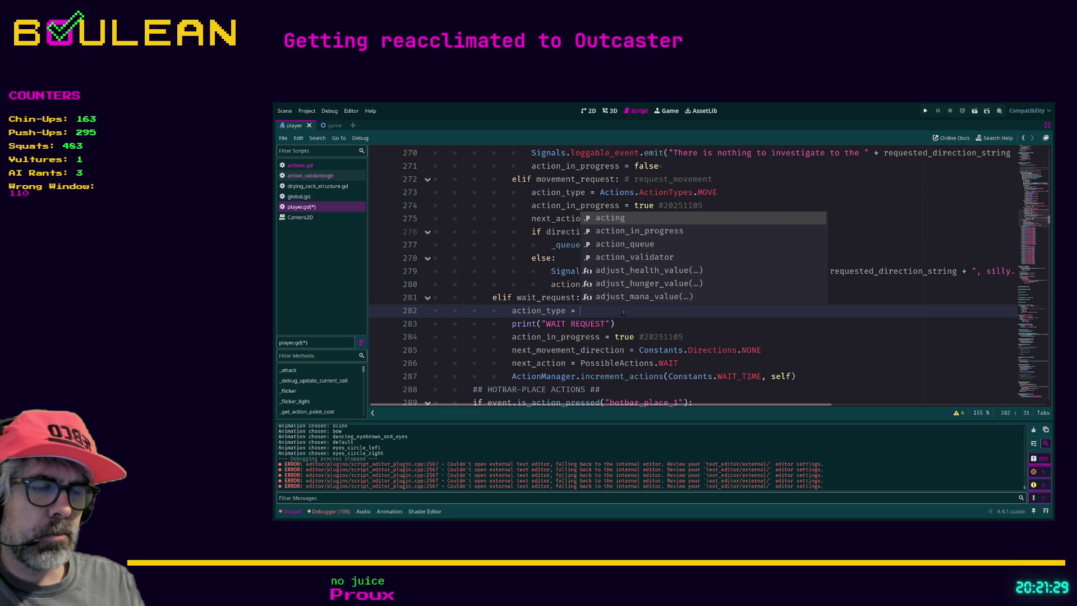
text(Act)
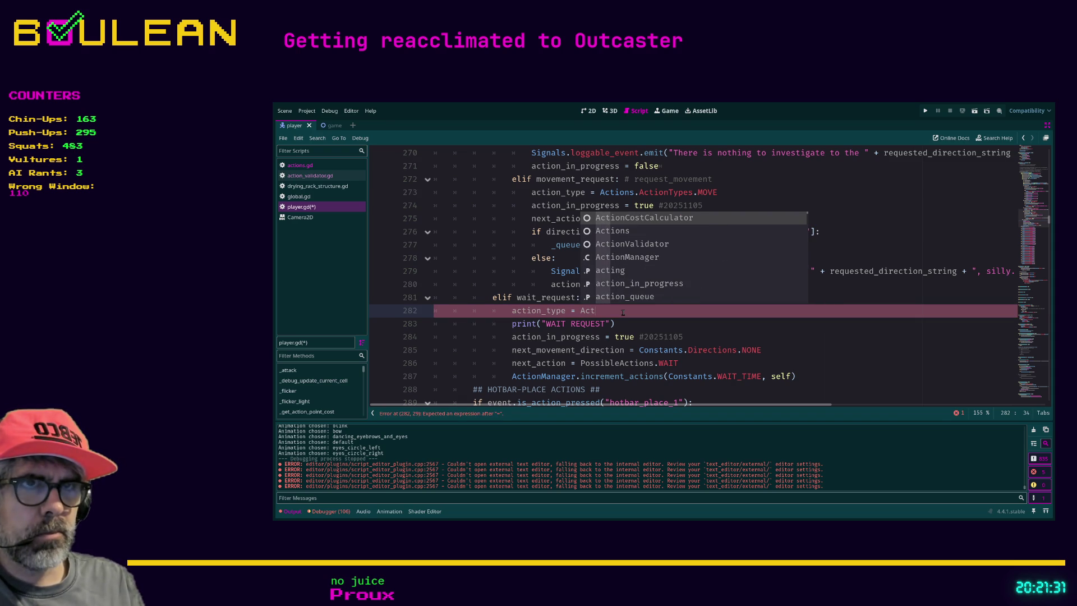
text(io)
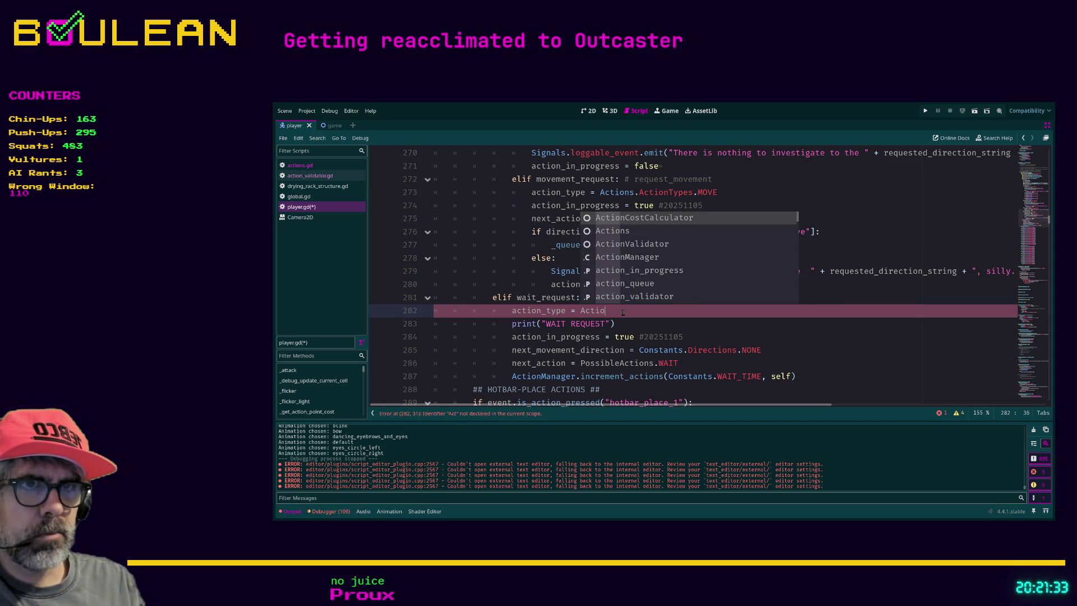
text(ns)
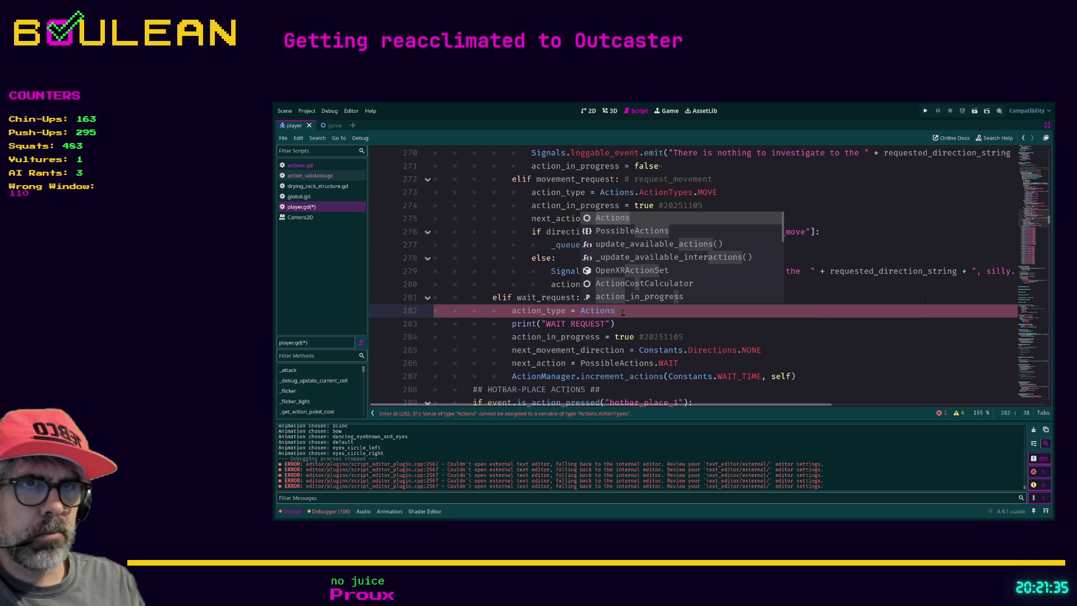
text(.)
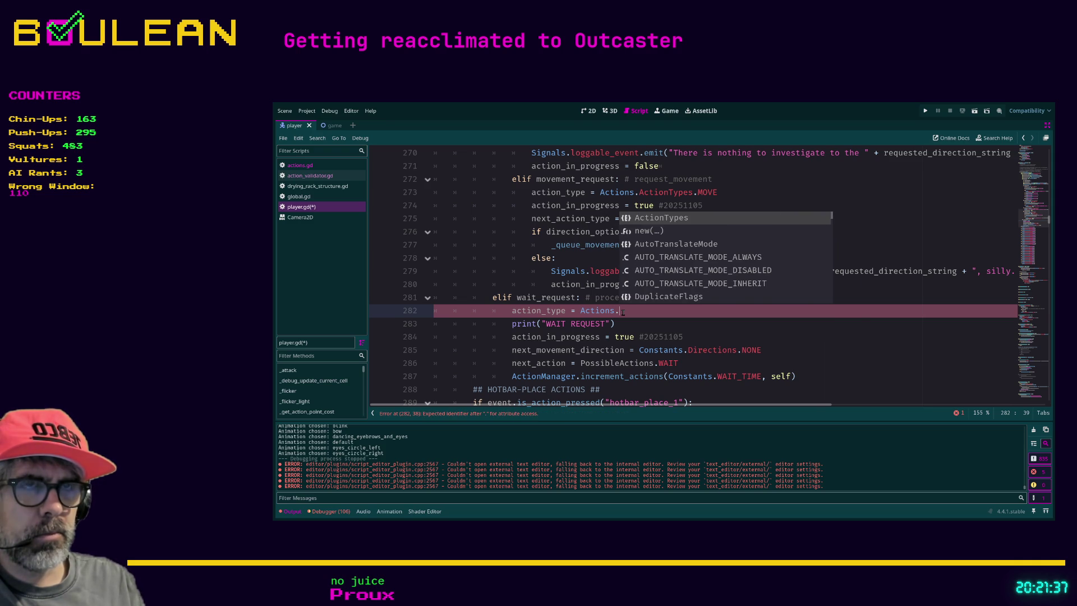
key(Return)
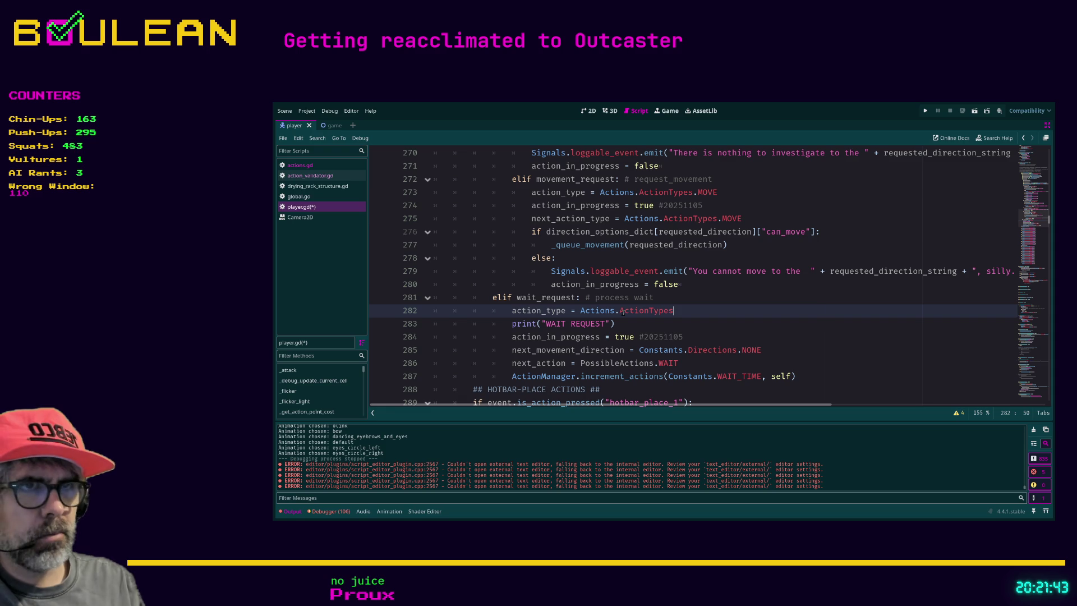
text(.)
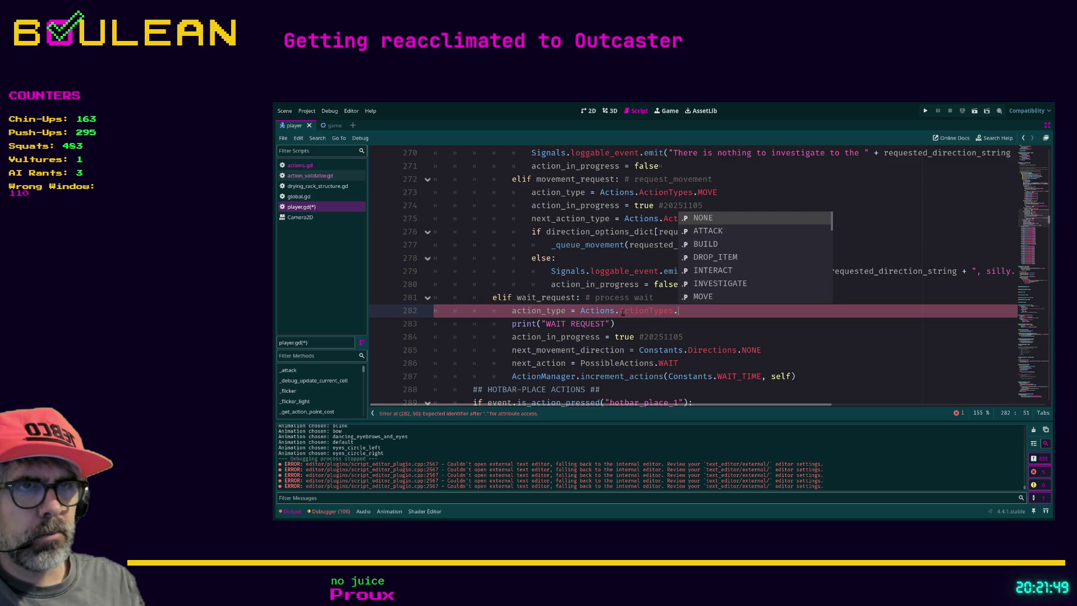
text(WAIT)
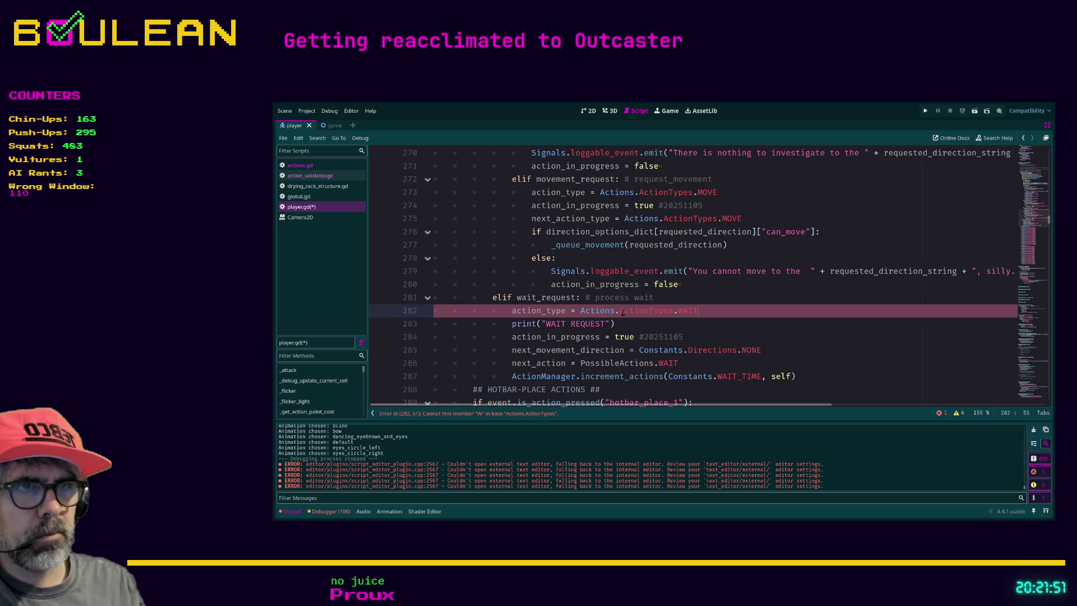
key(Return)
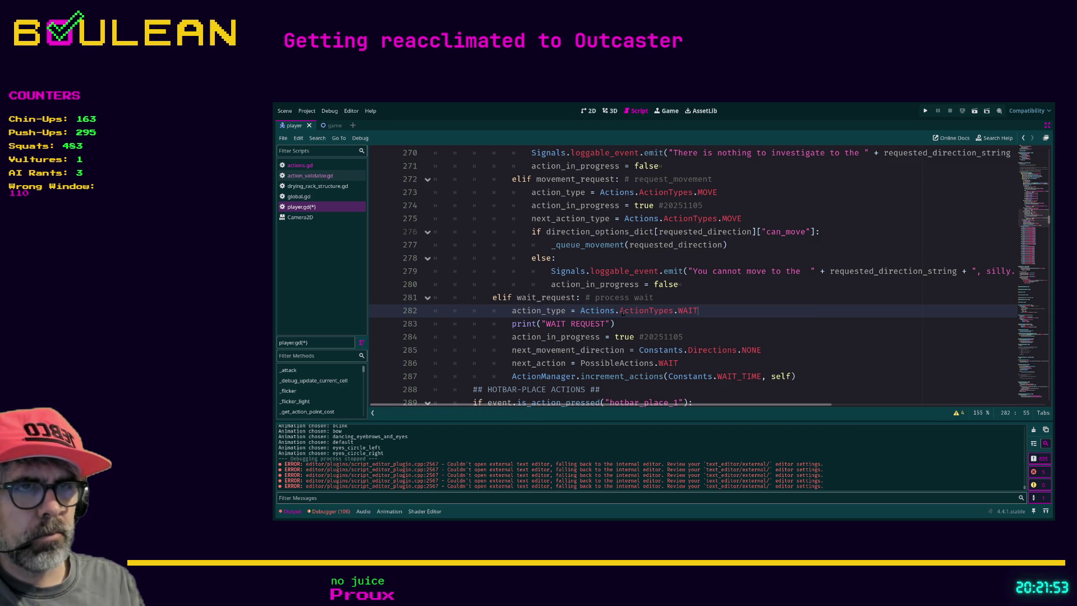
key(ctrl+s)
key(Down)
key(Down)
key(Down)
key(Down)
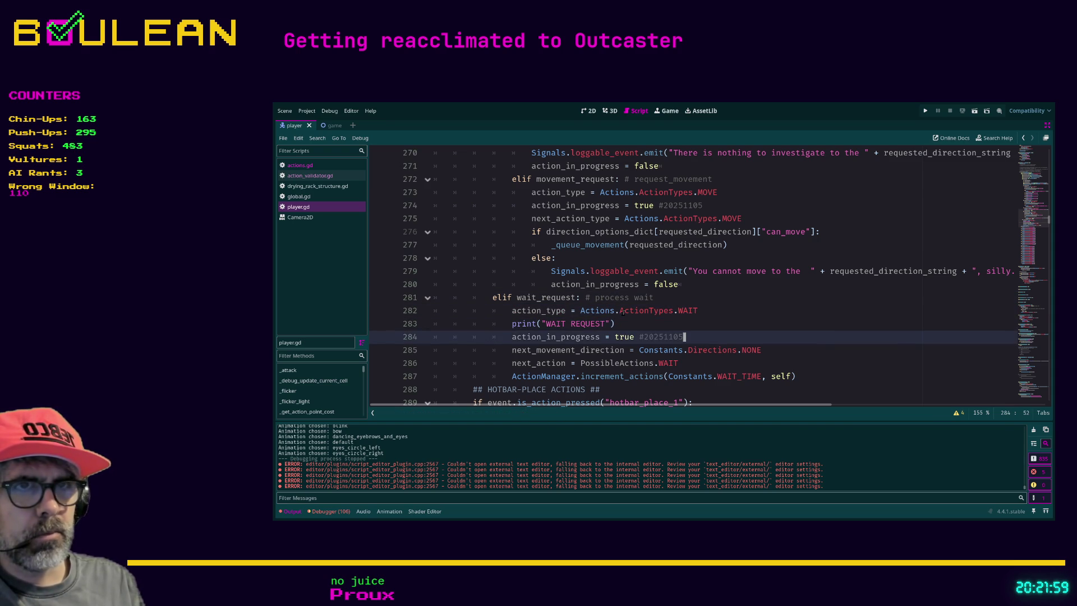
key(Down)
key(Down)
key(Down)
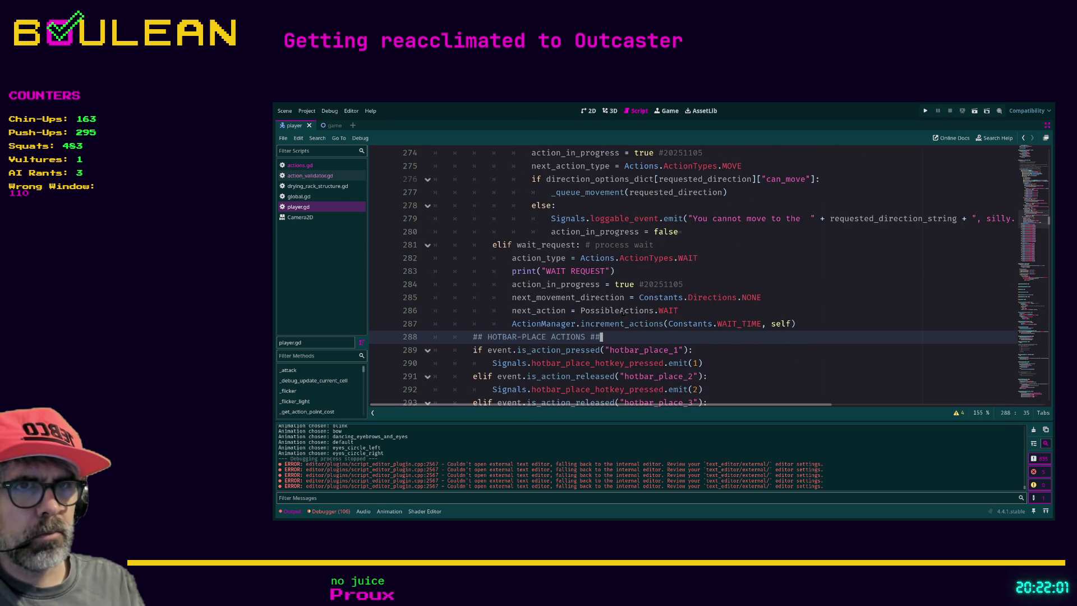
key(Down)
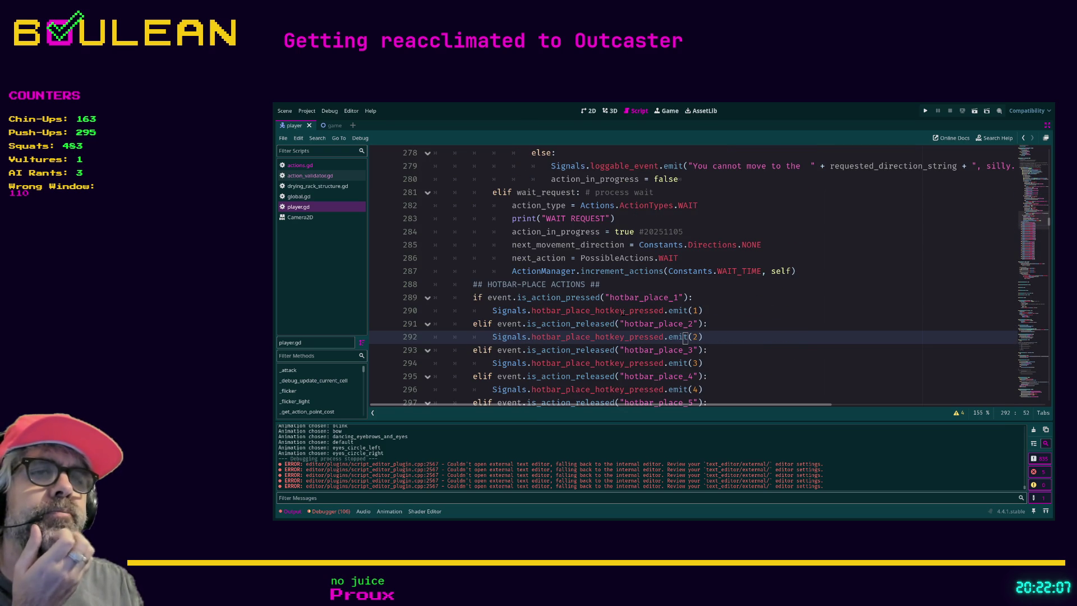
key(Up)
key(Up)
key(Up)
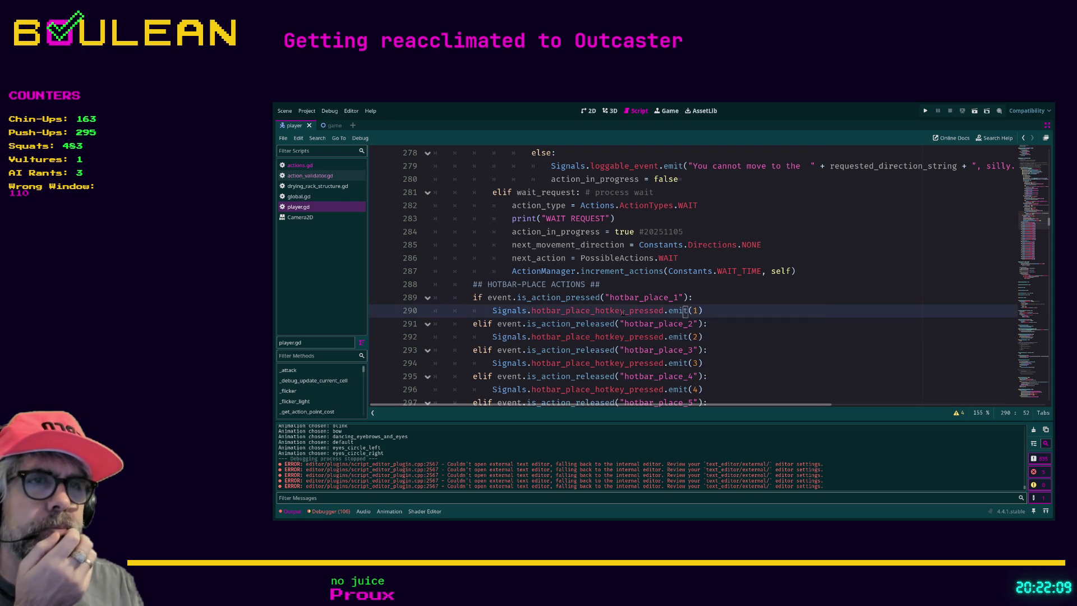
key(Down)
key(Down)
key(Down)
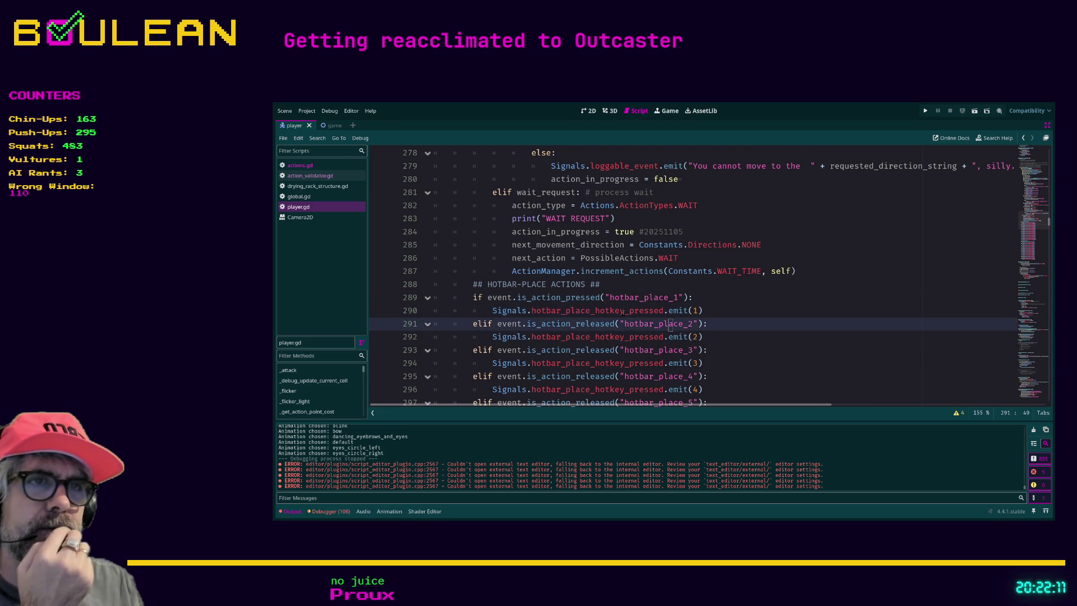